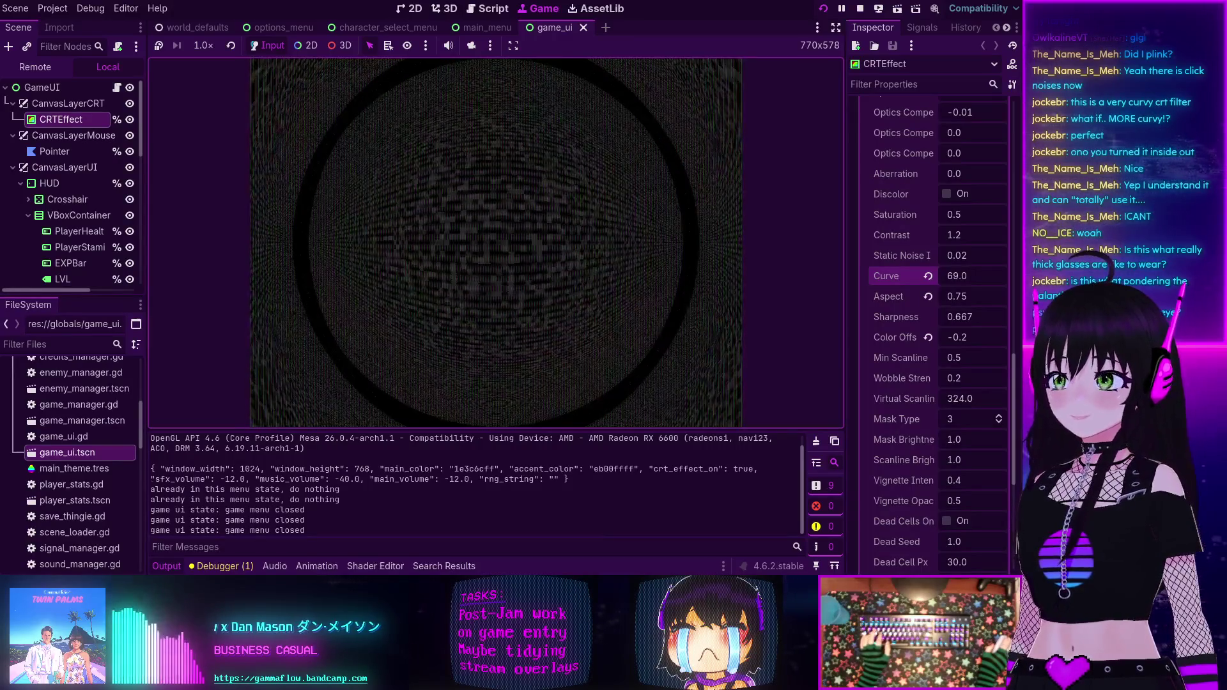
- Close the in-game menu, play-test under the 69.0 curve, then stop the game
{"action": "key", "text": "Escape"}
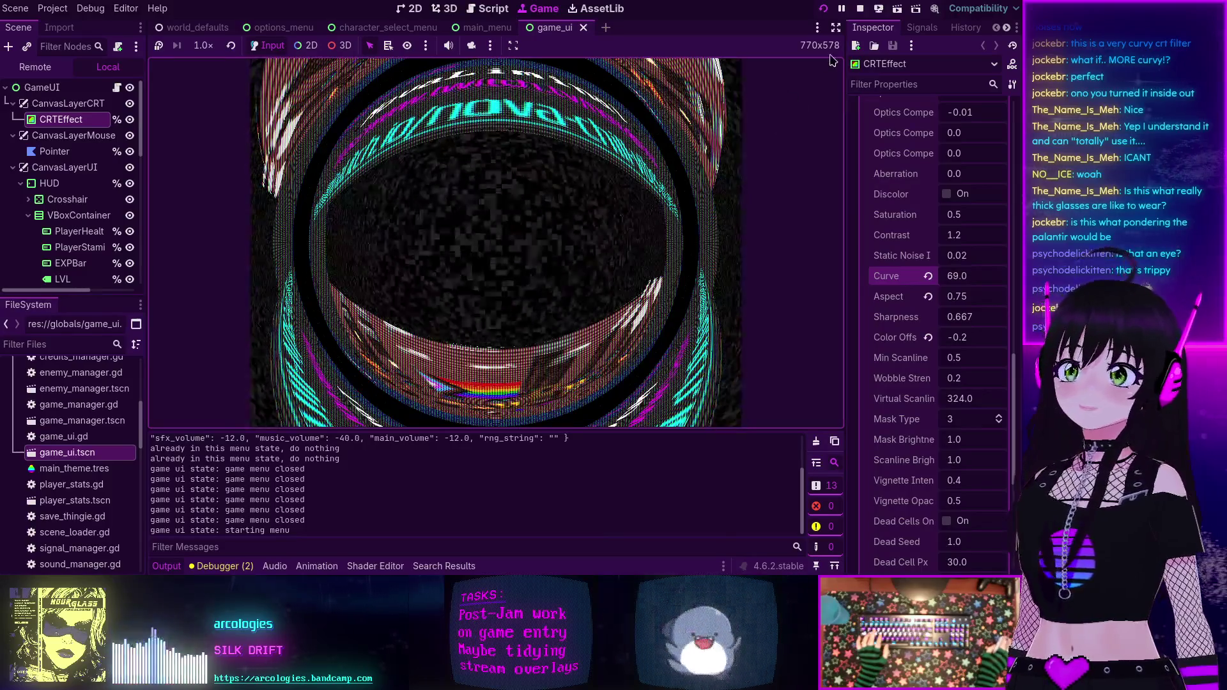
{"action": "left_click", "coordinate": [860, 8]}
- Change the CRTEffect Curve from 69.0 to 0.5 and save the game_ui scene
{"action": "left_click", "coordinate": [976, 282]}
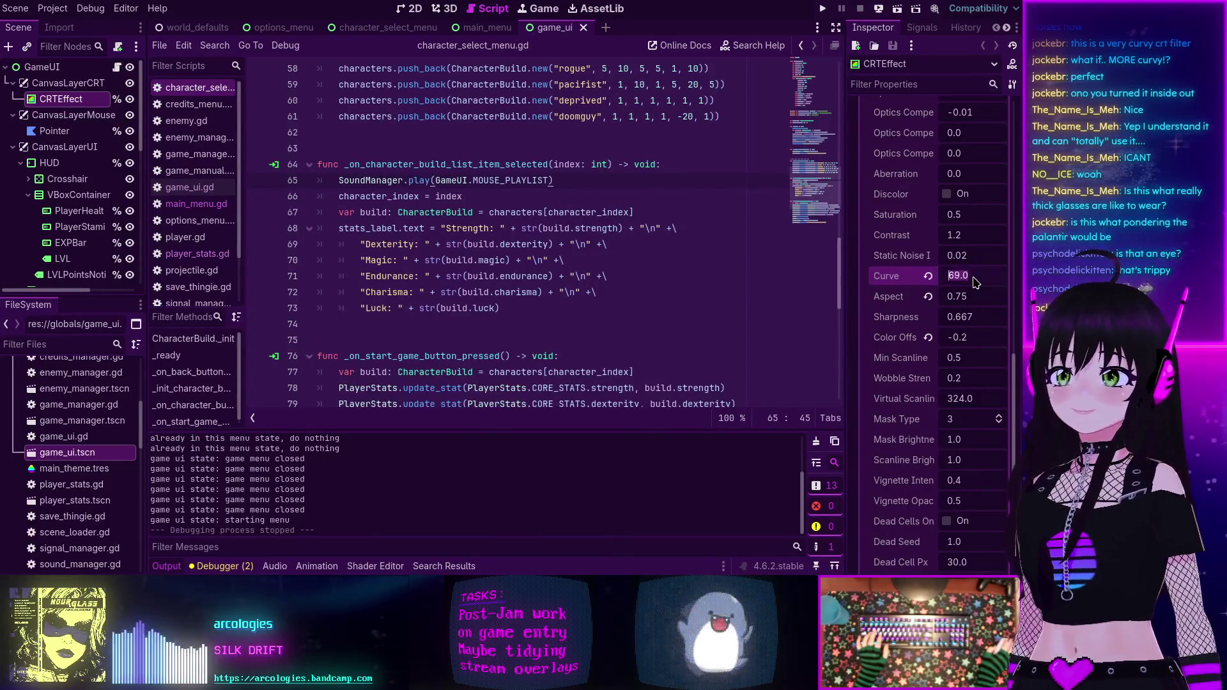
{"action": "type", "text": ".5"}
{"action": "key", "text": "Return"}
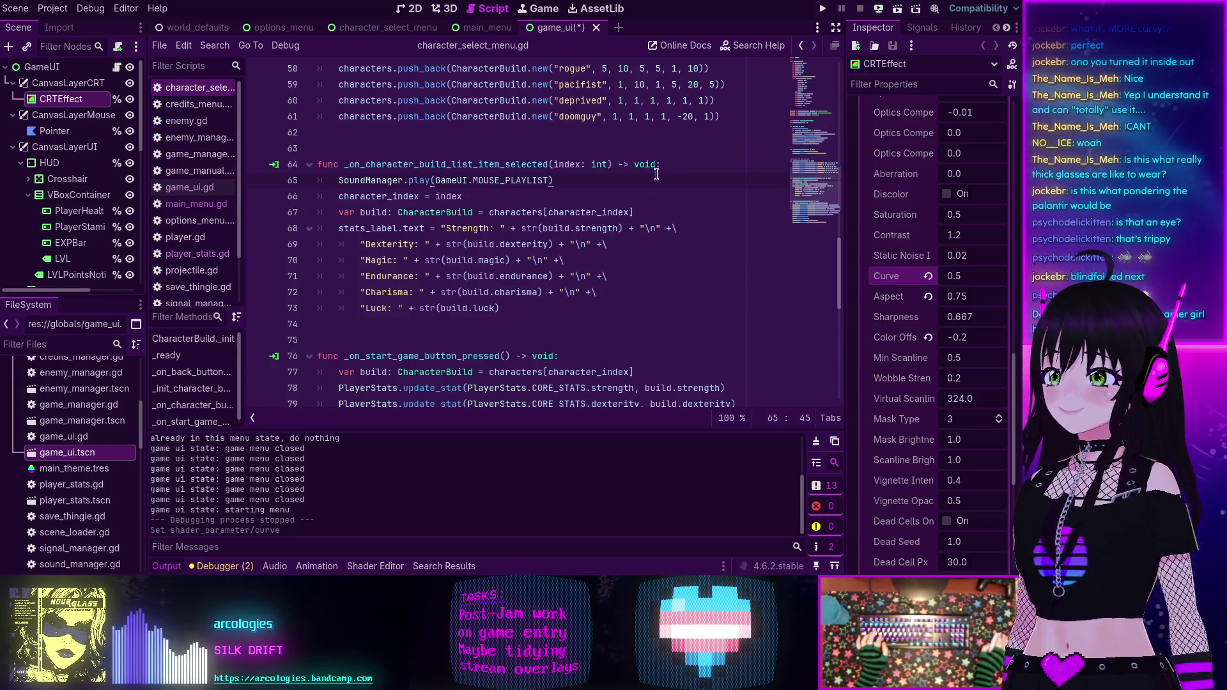
{"action": "key", "text": "ctrl+s"}
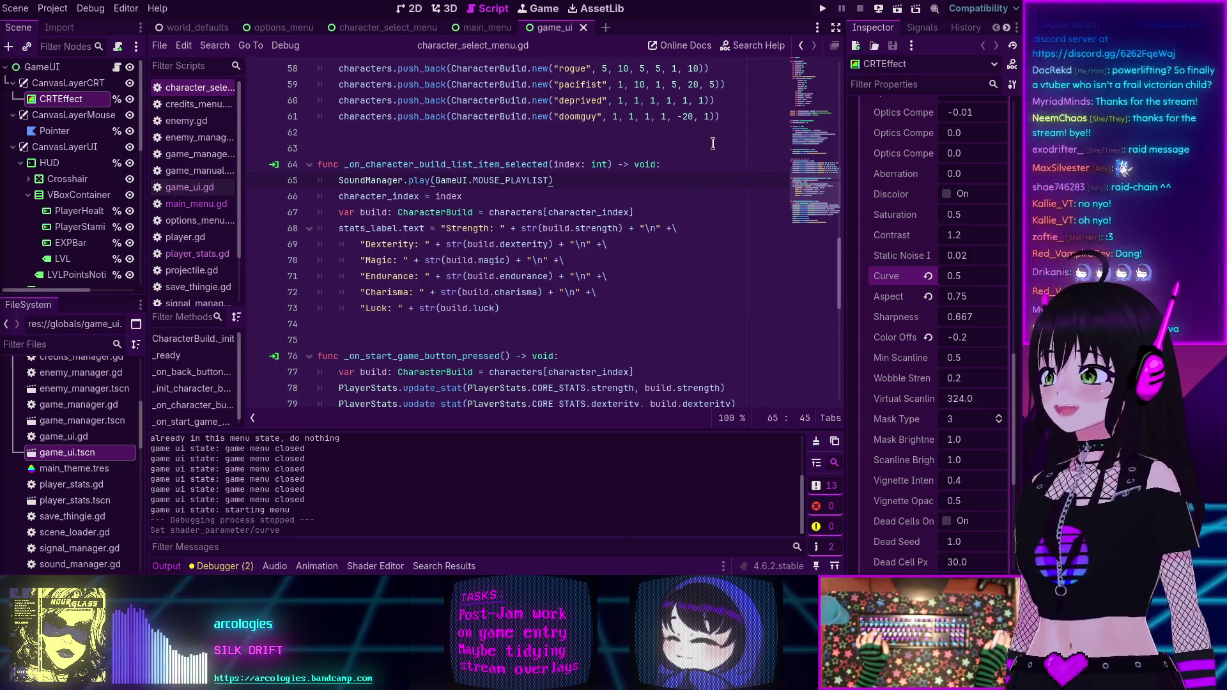
- Run the project with F5 to play-test under the 0.5 CRT curve
{"action": "key", "text": "F5"}
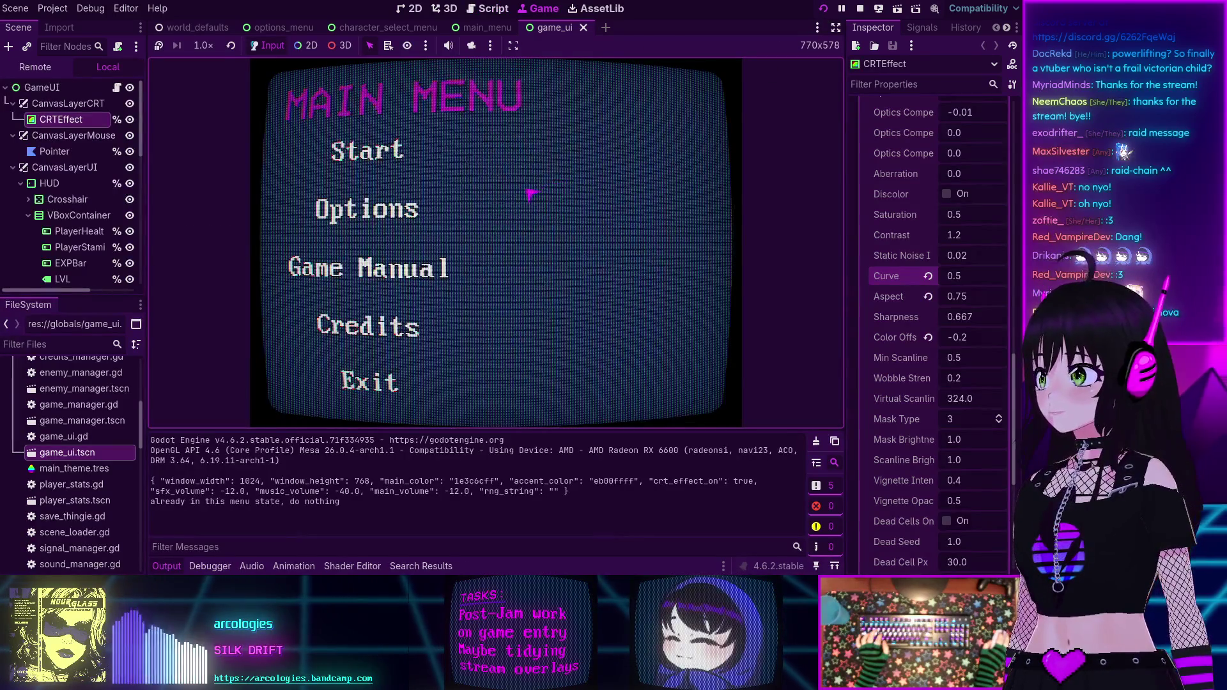
- Open character select, preview DOOMGUY, pick FIGHTER, go back and return, then start the game
{"action": "left_click", "coordinate": [376, 158]}
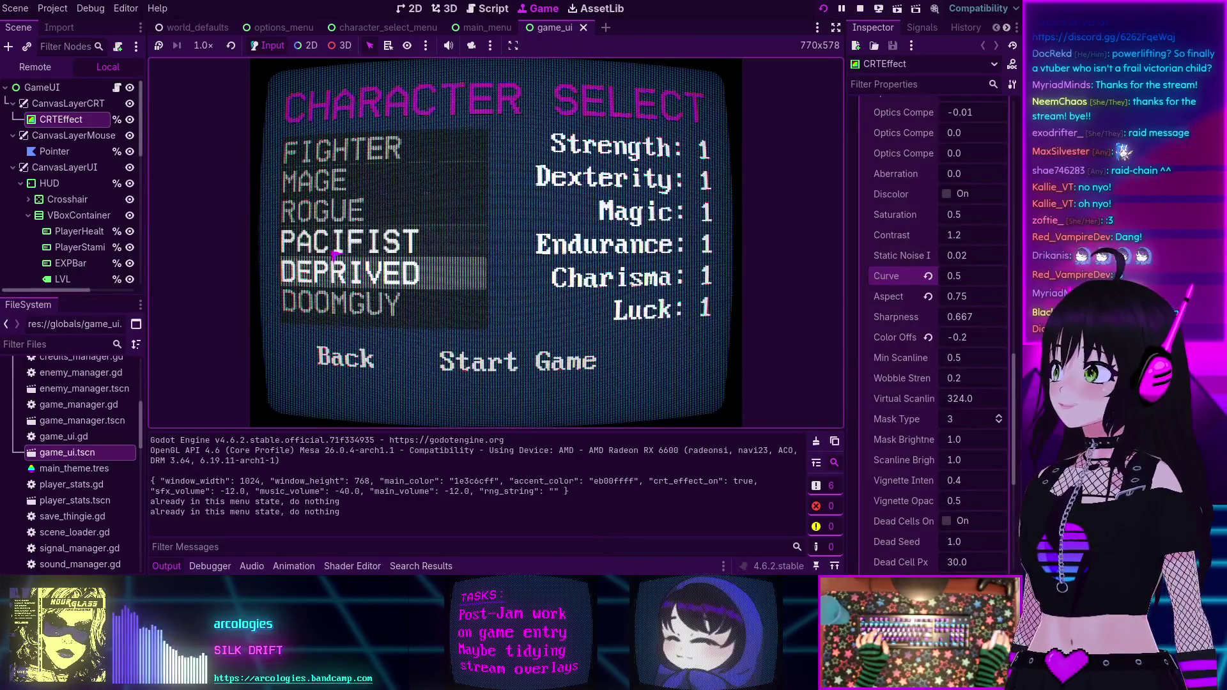
{"action": "left_click", "coordinate": [360, 309]}
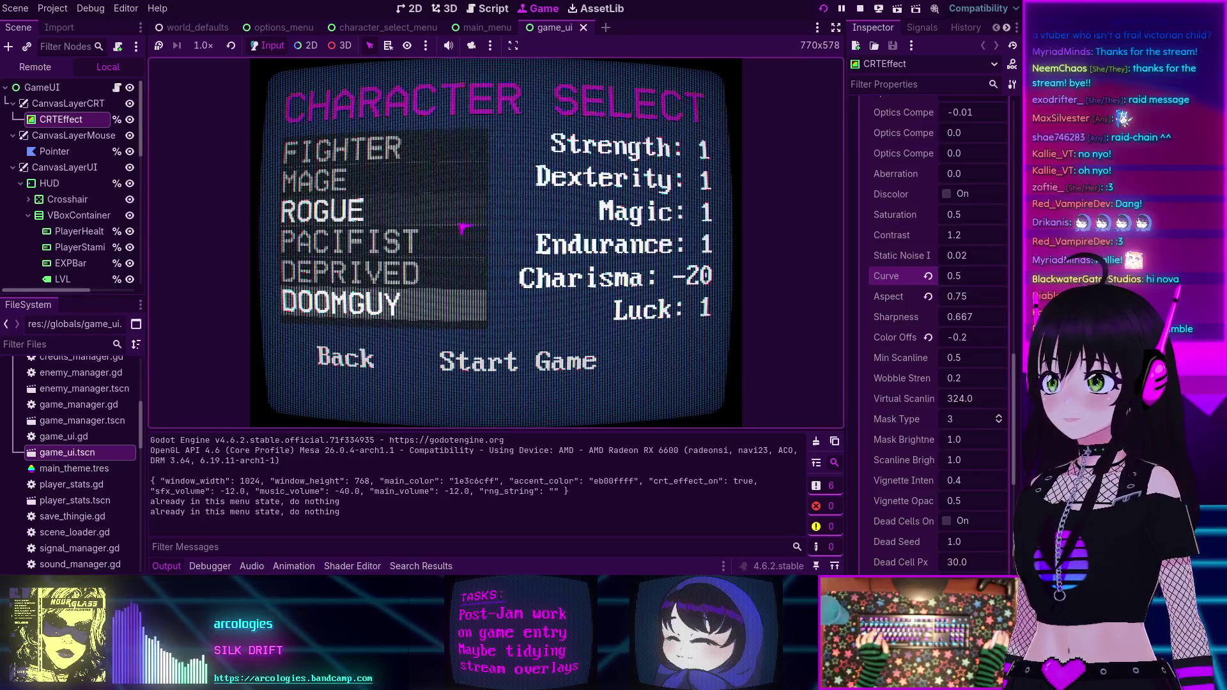
{"action": "left_click", "coordinate": [345, 151]}
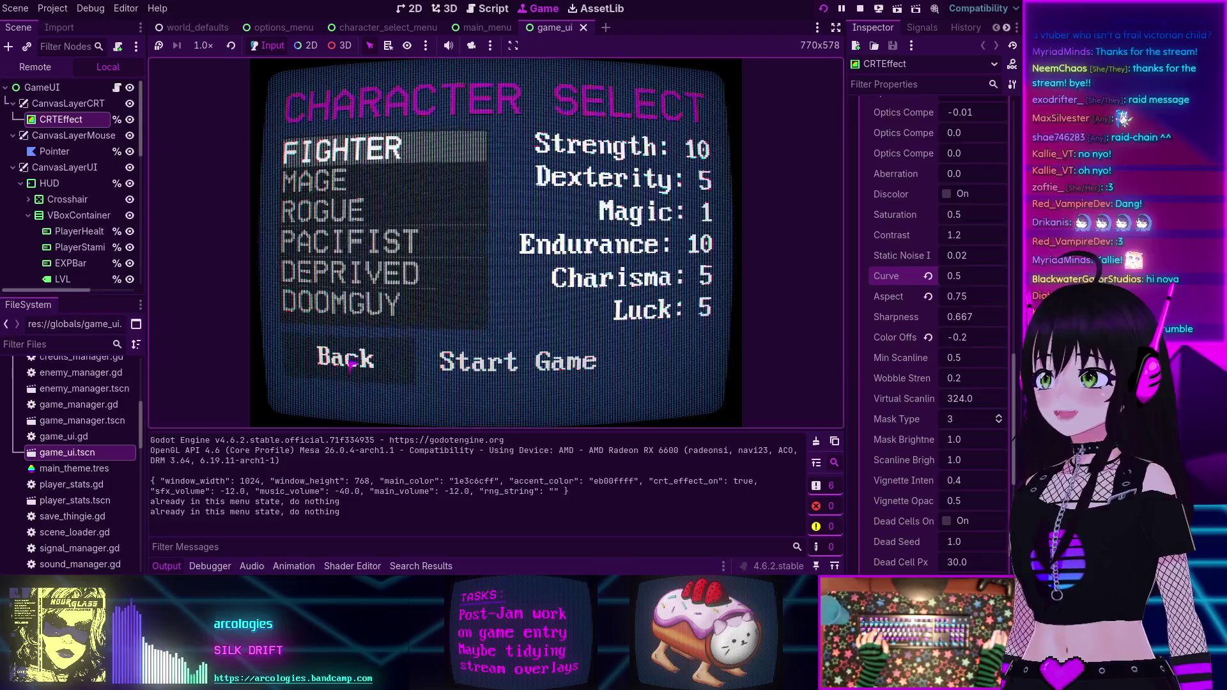
{"action": "left_click", "coordinate": [350, 364]}
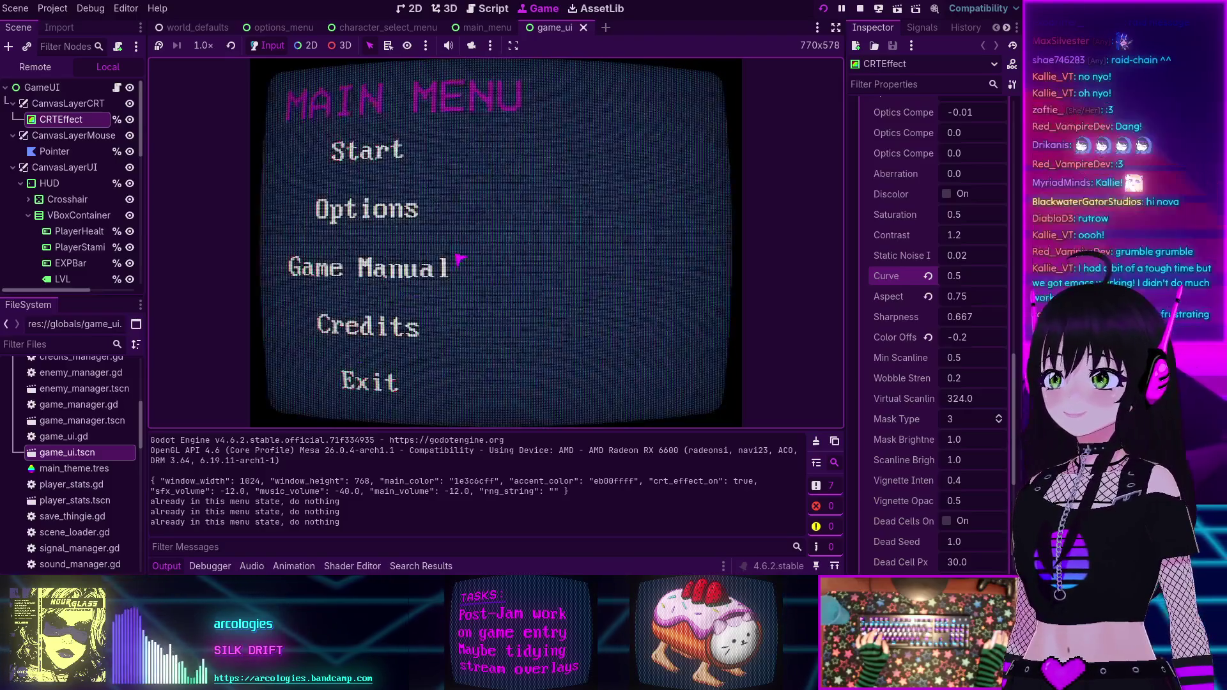
{"action": "left_click", "coordinate": [371, 169]}
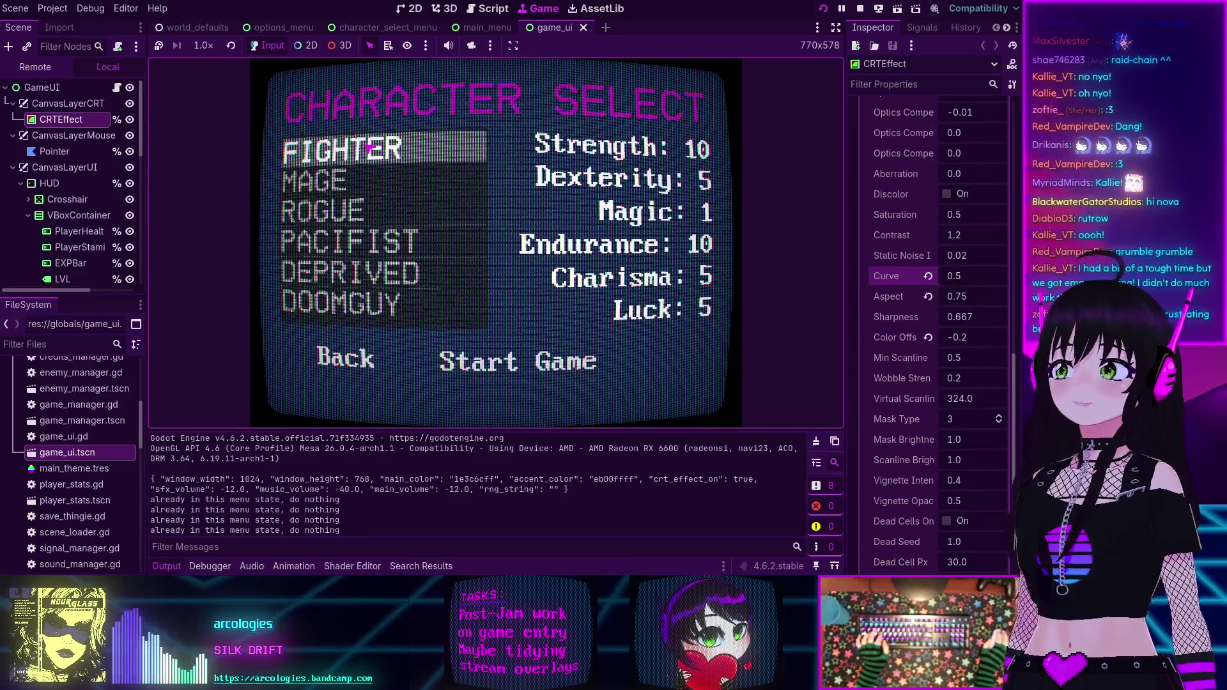
{"action": "left_click", "coordinate": [533, 374]}
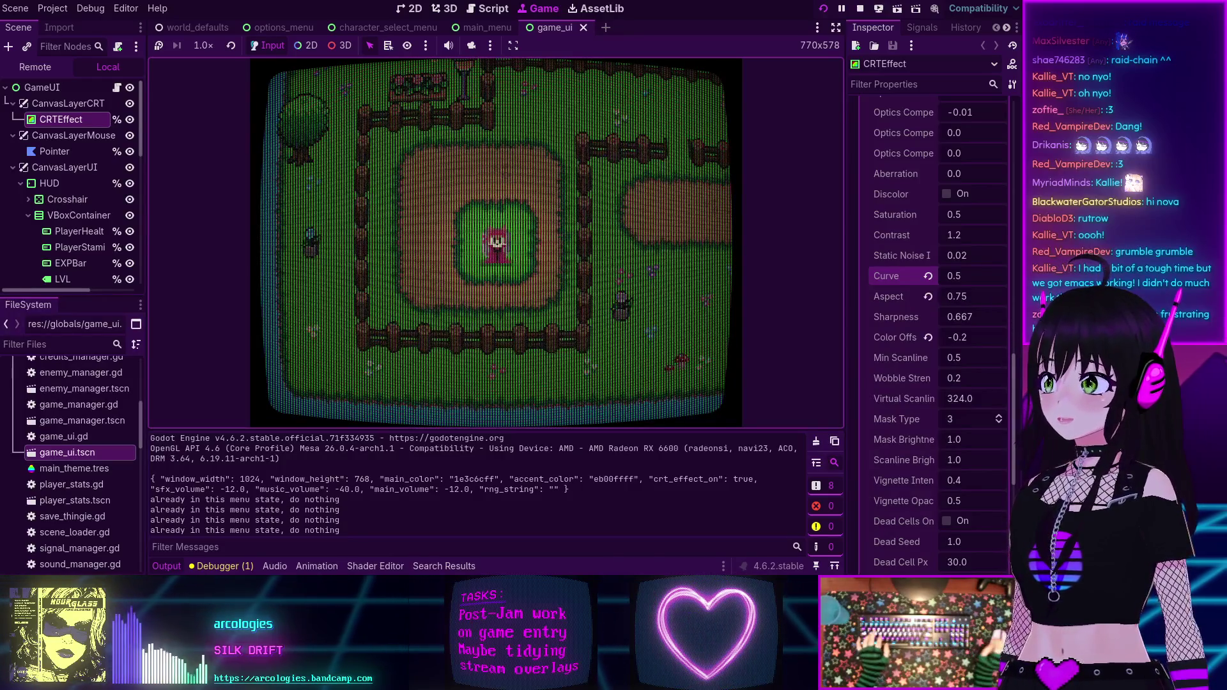
- Walk the character out of the fenced field, right along the dirt path, then north
{"action": "key", "text": "w"}
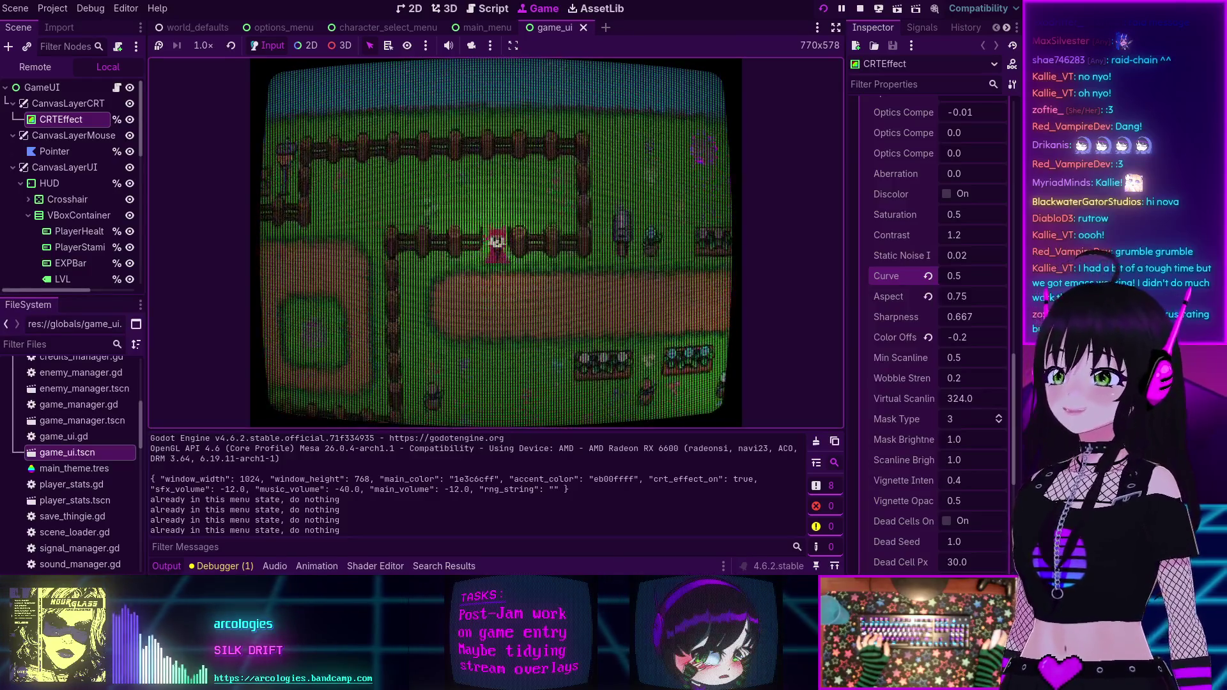
{"action": "key", "text": "d"}
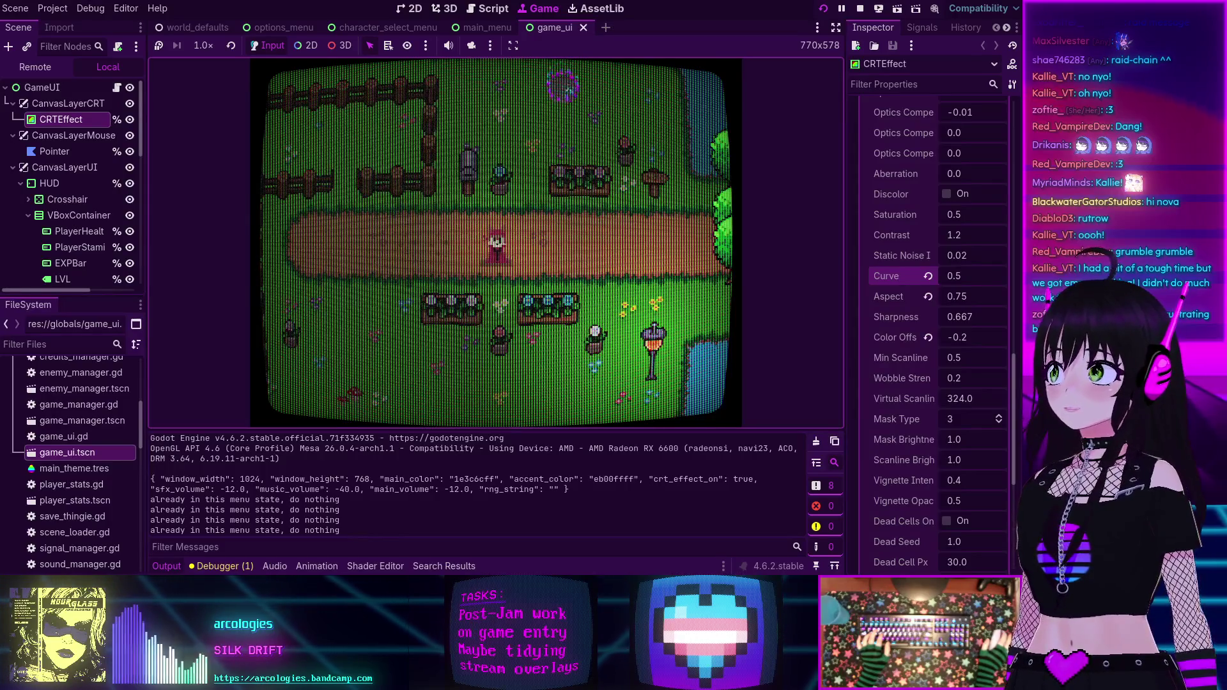
{"action": "key", "text": "Up"}
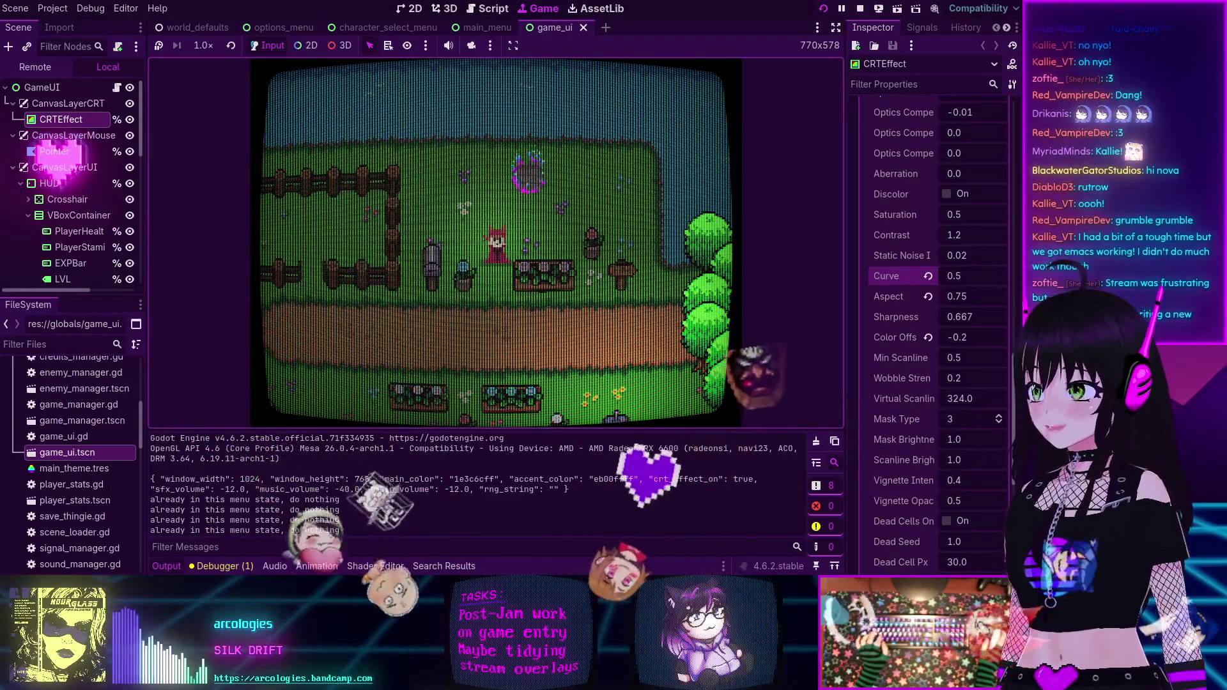
- Enter Level 1 through the portal and walk forward toward the magenta portal room
{"action": "key", "text": "w"}
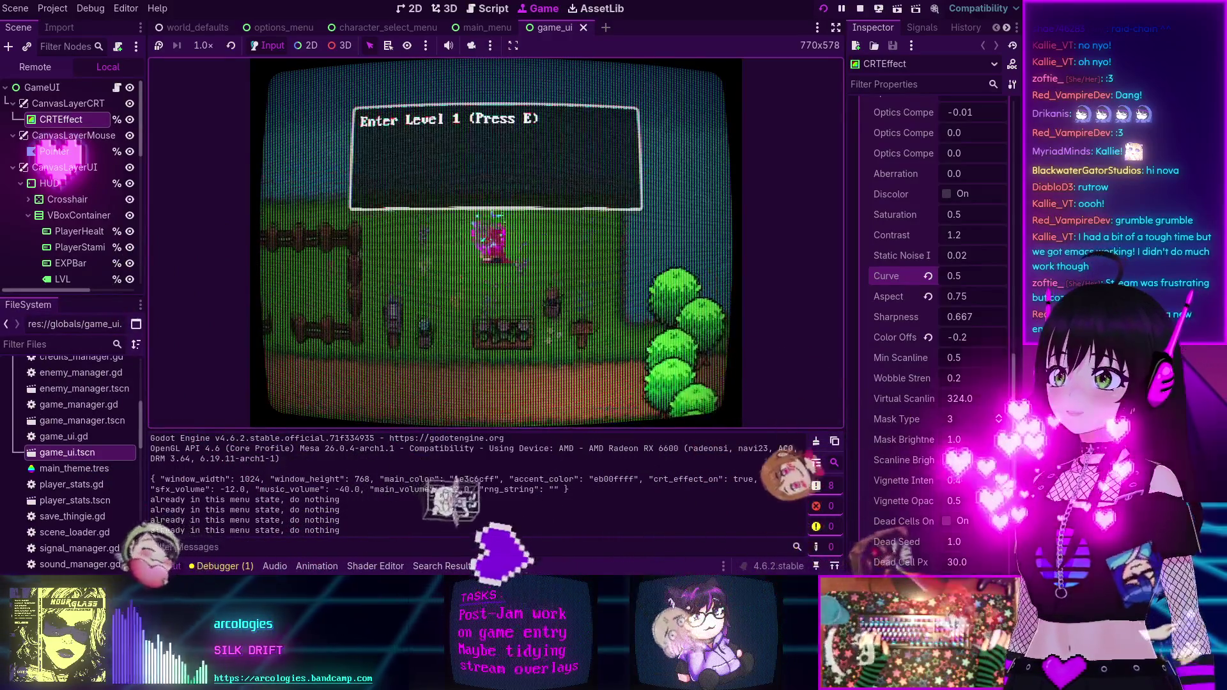
{"action": "key", "text": "e"}
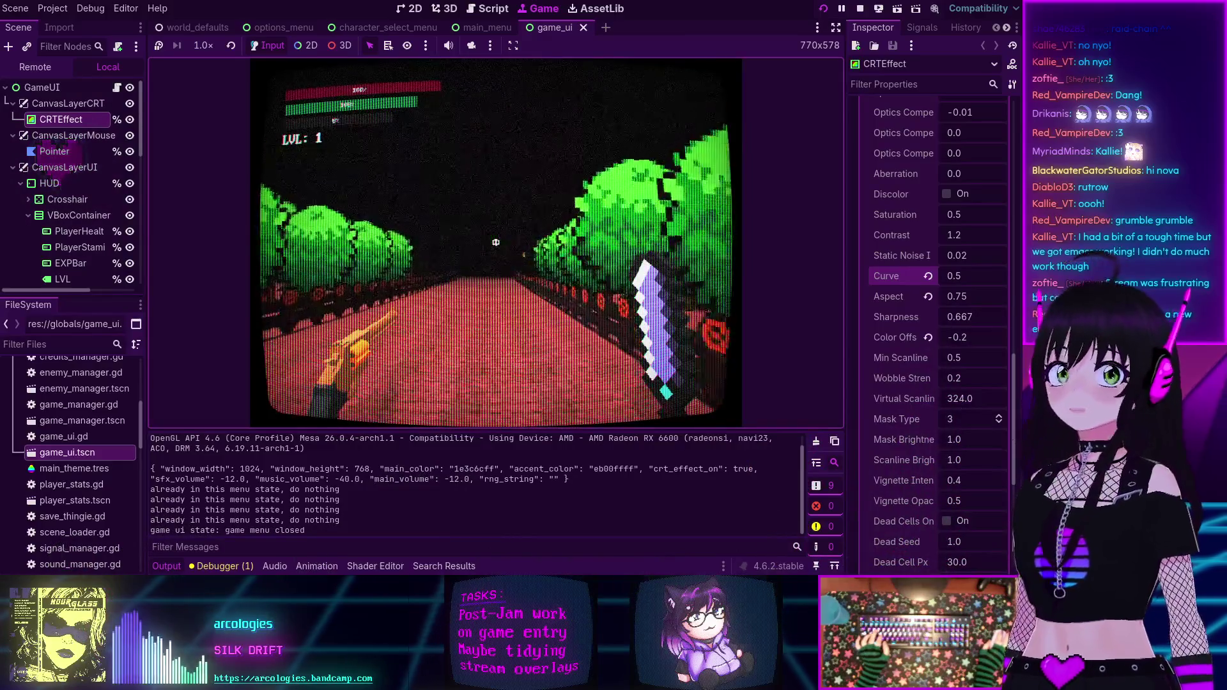
{"action": "mouse_move", "coordinate": [495, 242]}
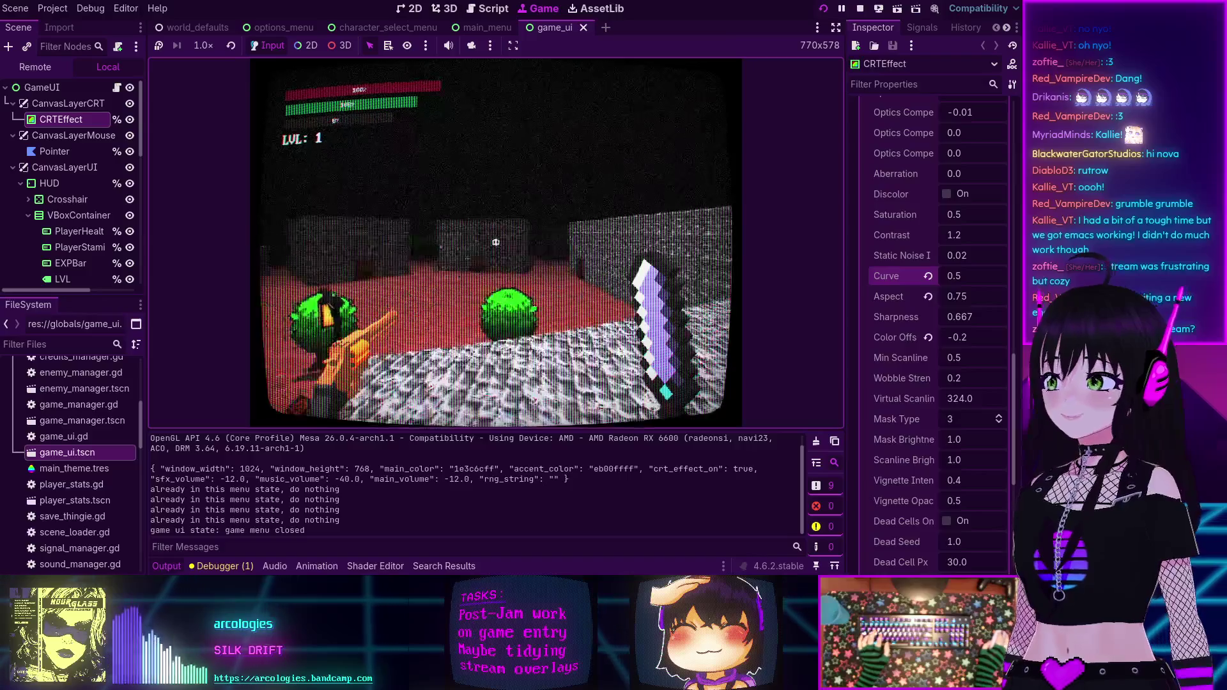
{"action": "key", "text": "w"}
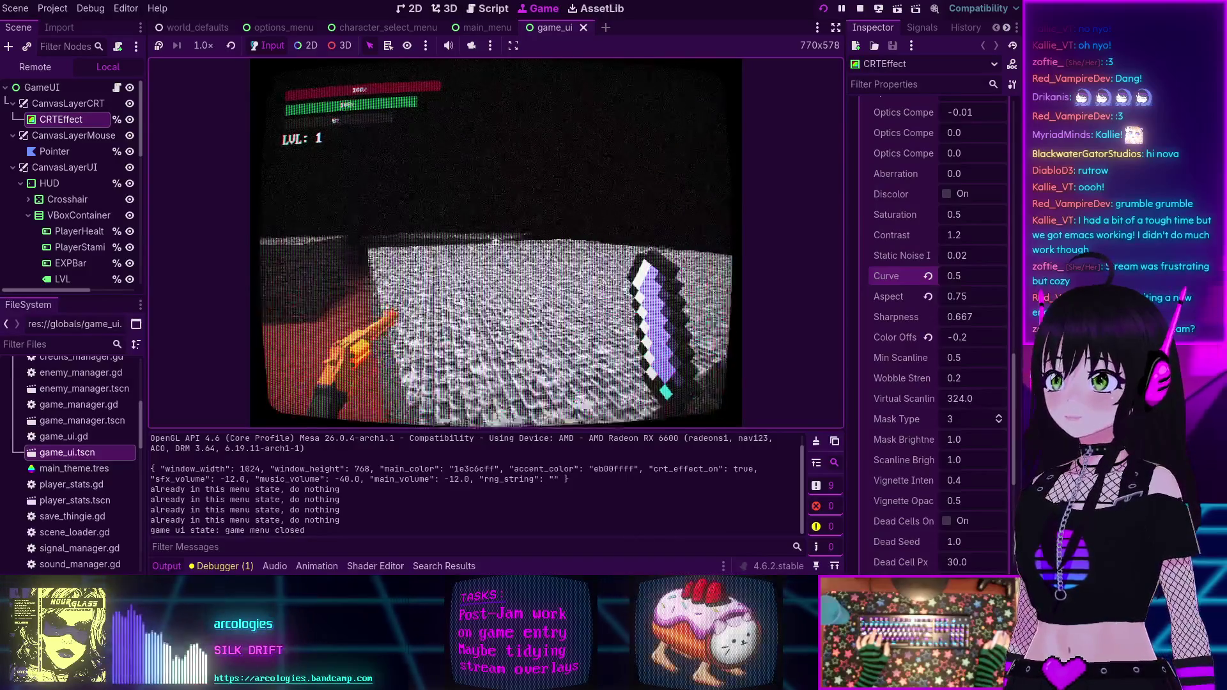
{"action": "key", "text": "w"}
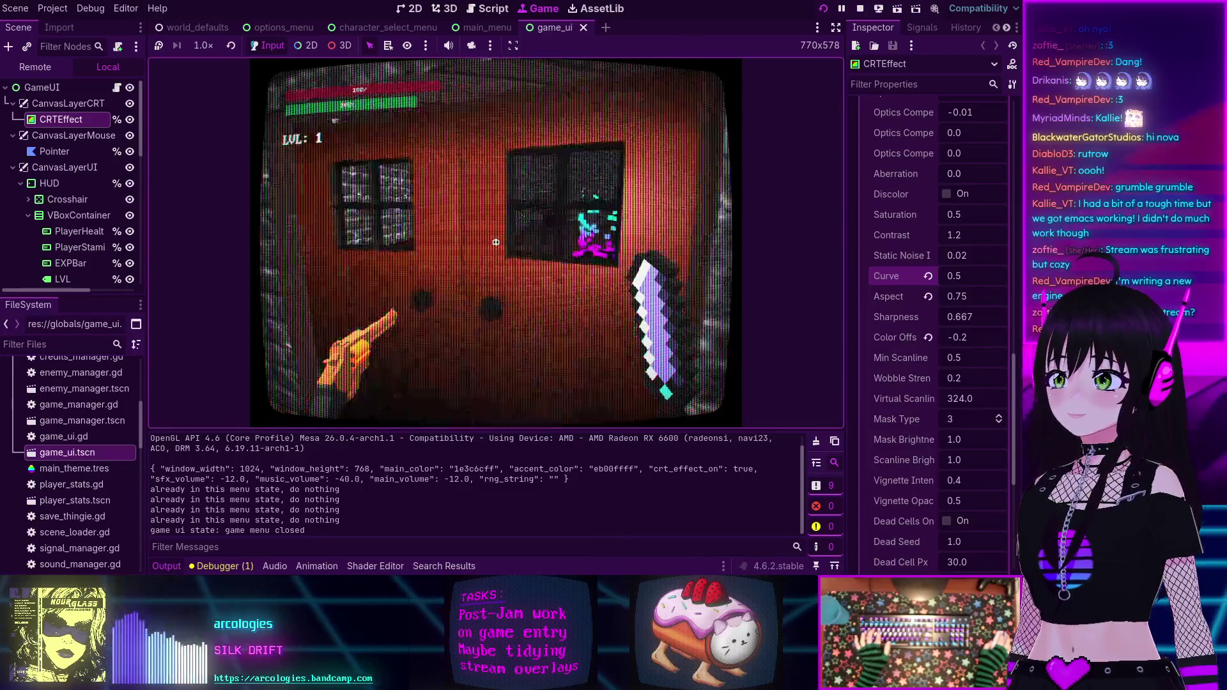
{"action": "key", "text": "w"}
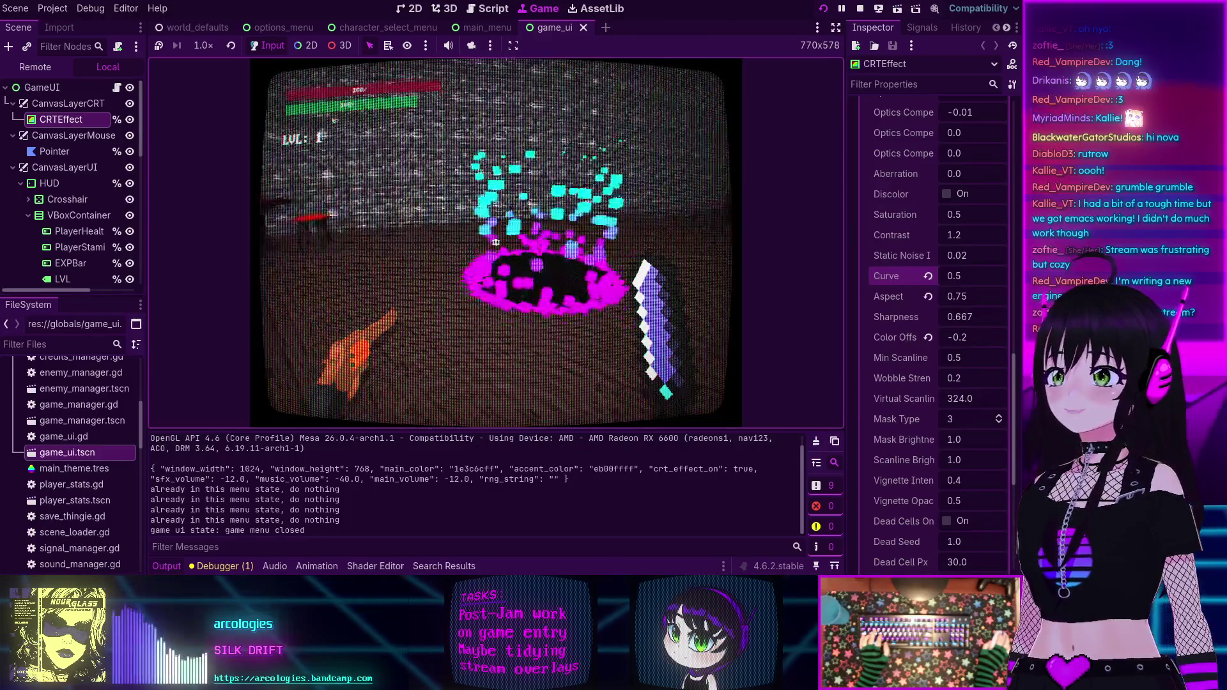
- Maneuver around the red door, face the portal room, sidestep across it and jump
{"action": "key", "text": "s"}
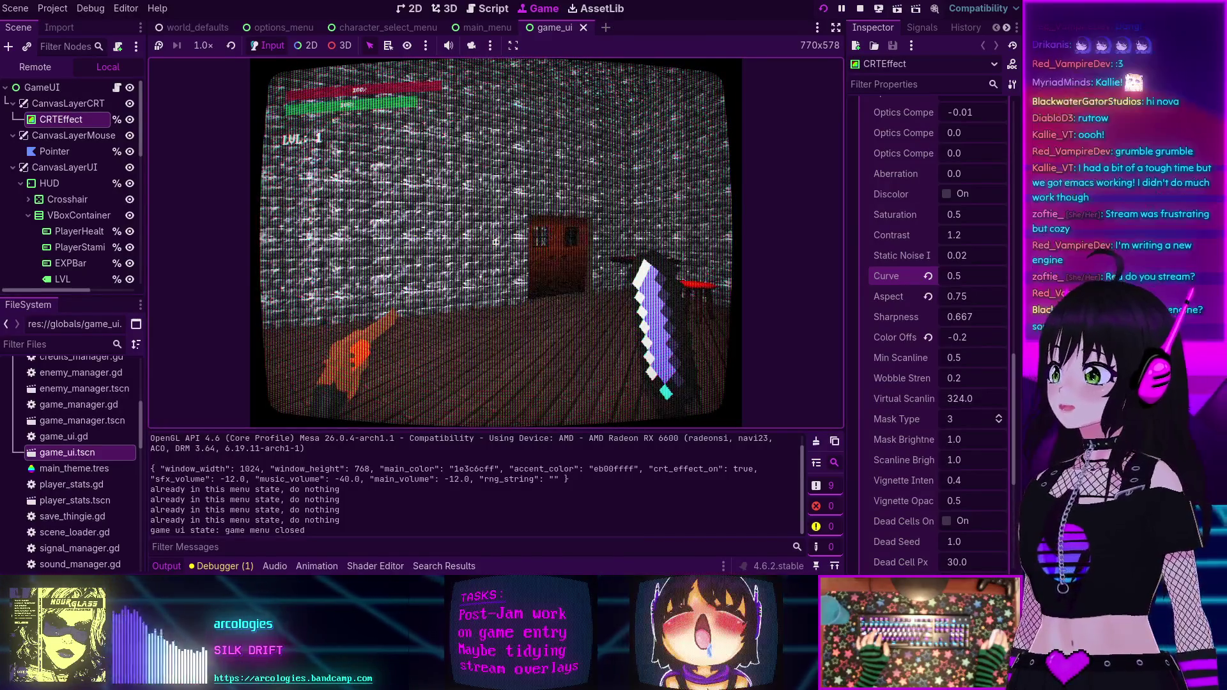
{"action": "key", "text": "w"}
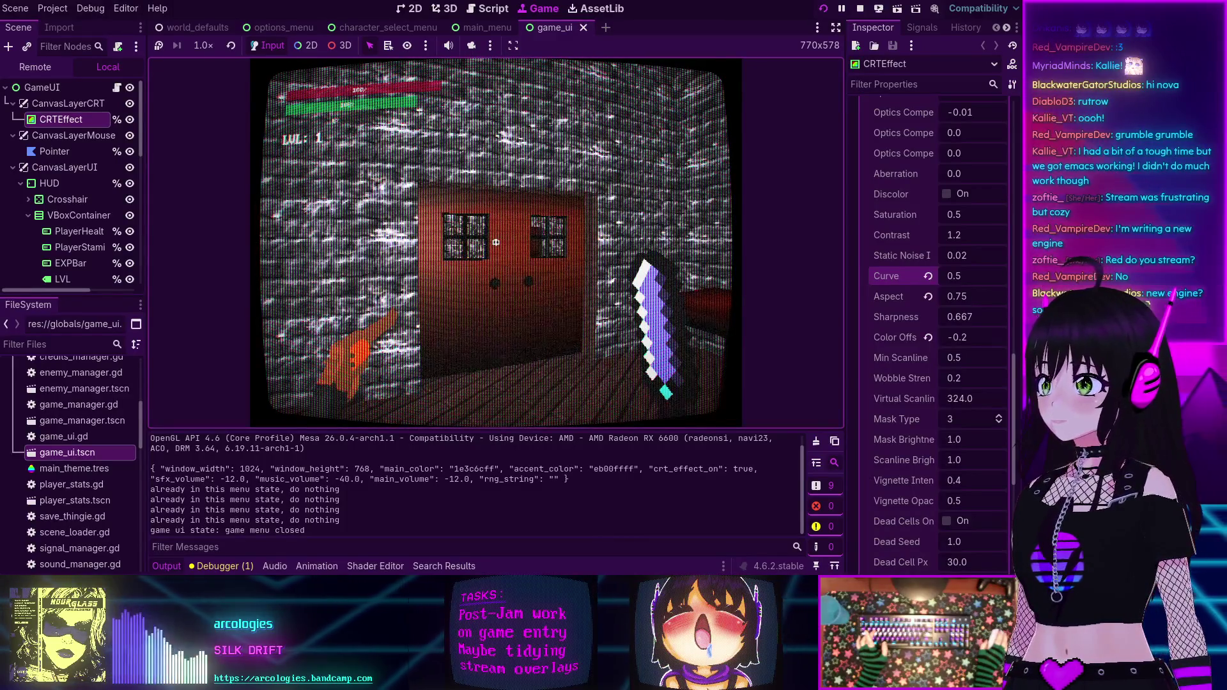
{"action": "key", "text": "e"}
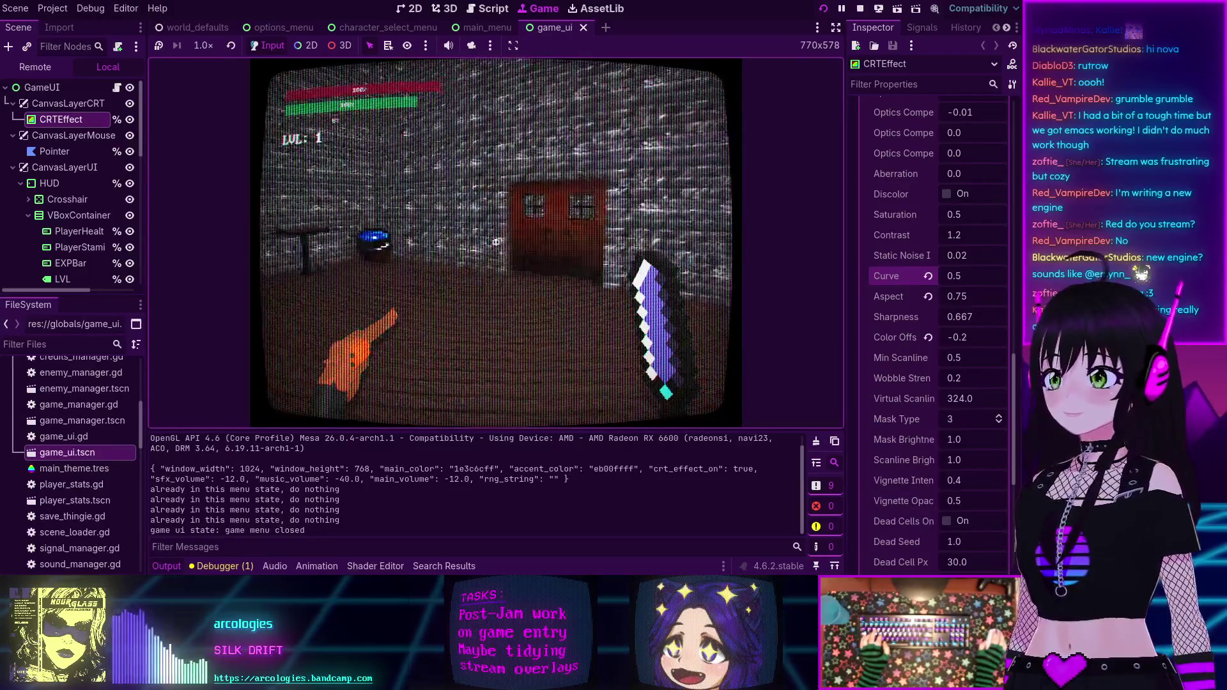
{"action": "key", "text": "w"}
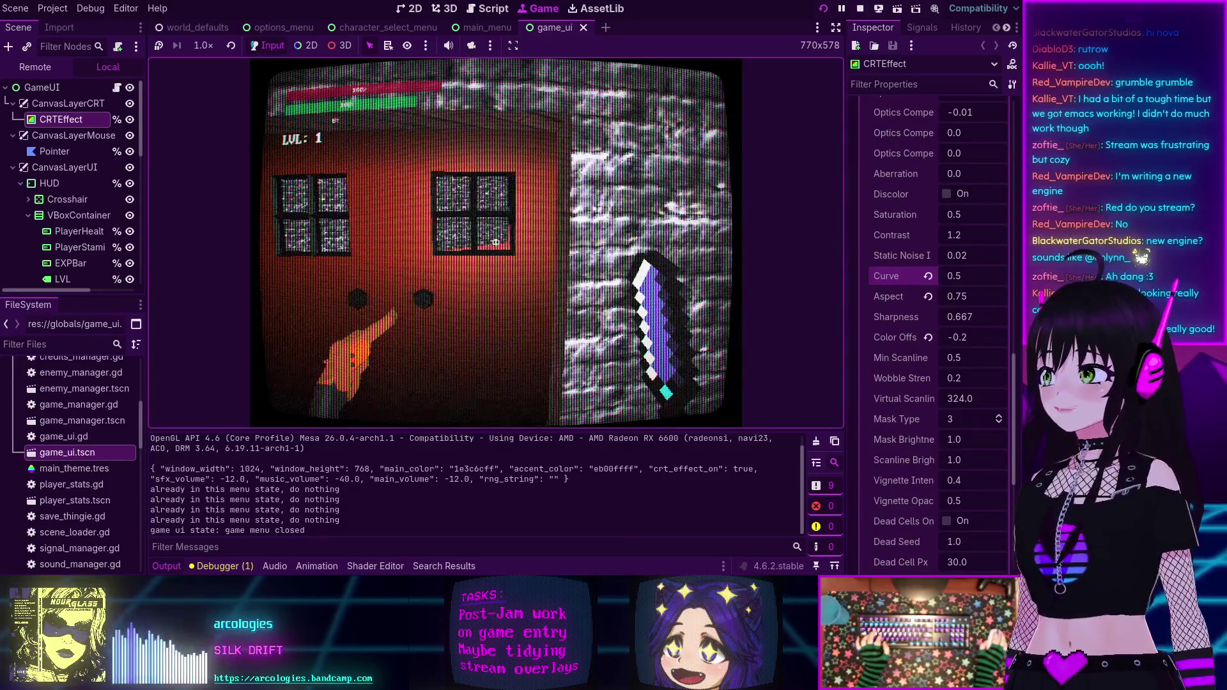
{"action": "key", "text": "w"}
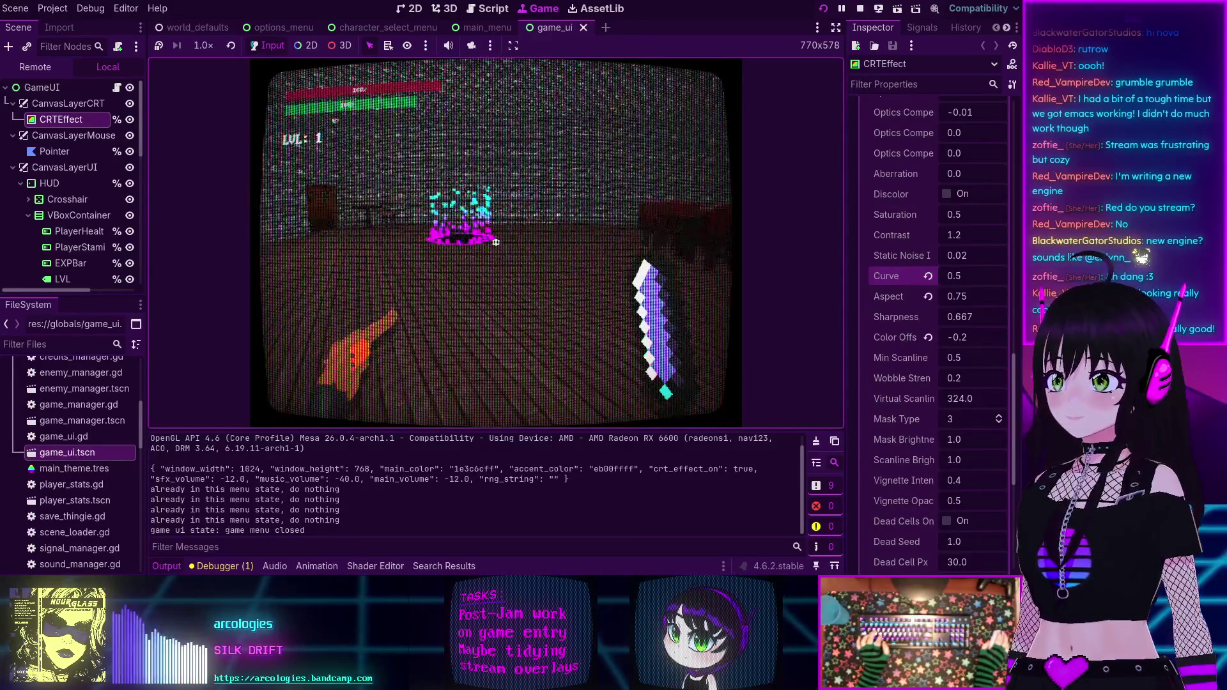
{"action": "key", "text": "d"}
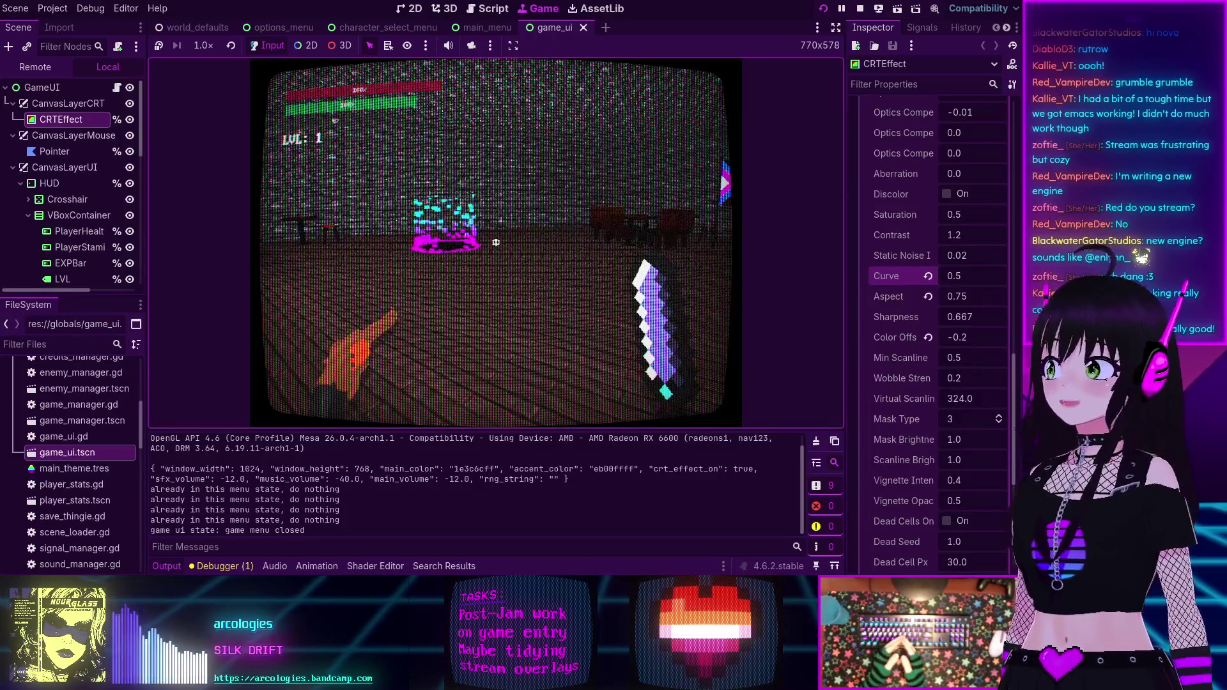
{"action": "key", "text": "space"}
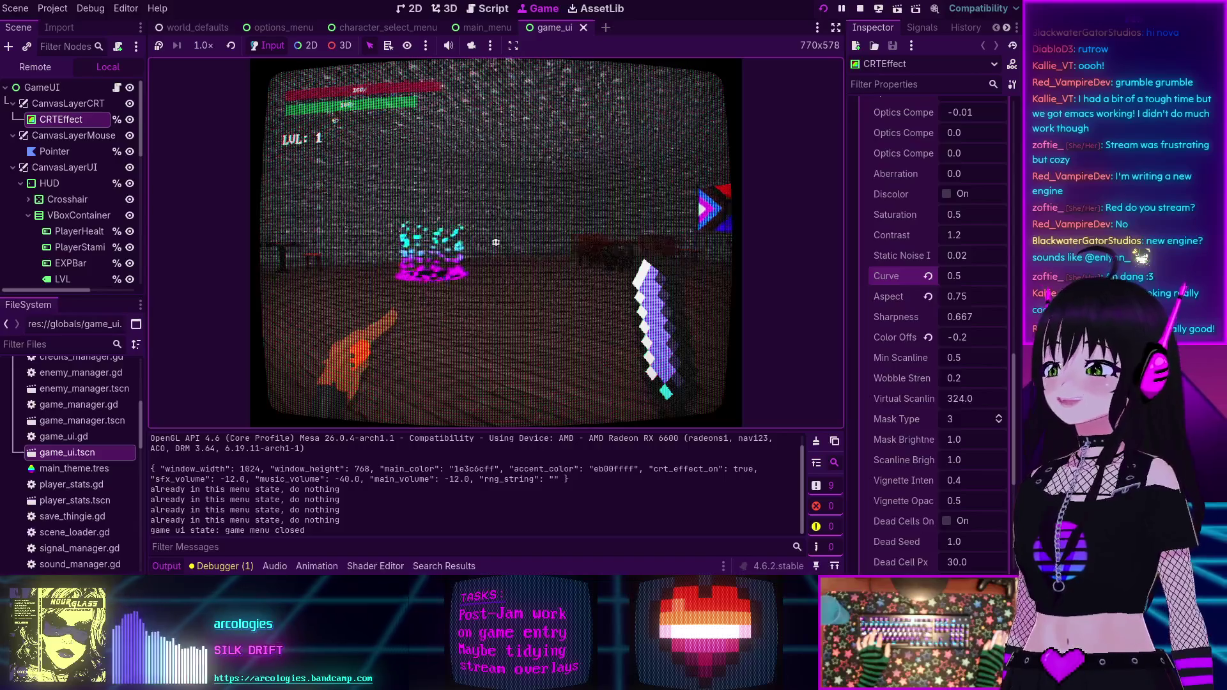
- Walk past the table and red door, turn toward the portal and walk into it
{"action": "key", "text": "a"}
{"action": "key", "text": "w"}
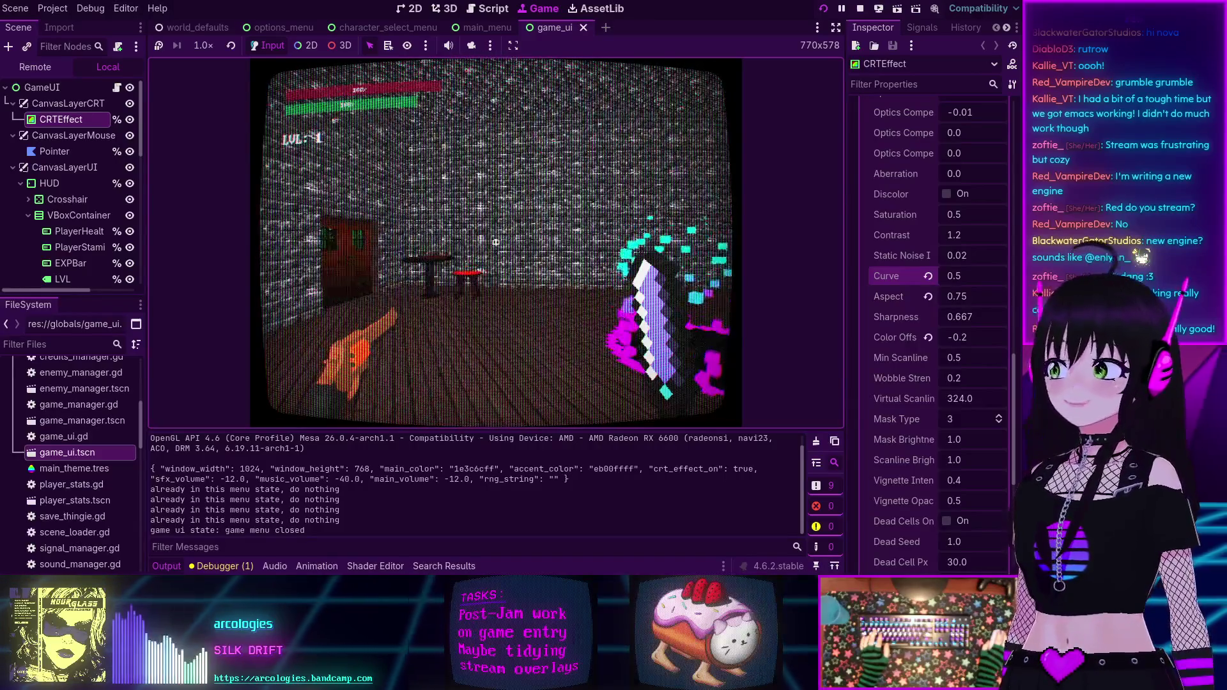
{"action": "key", "text": "d"}
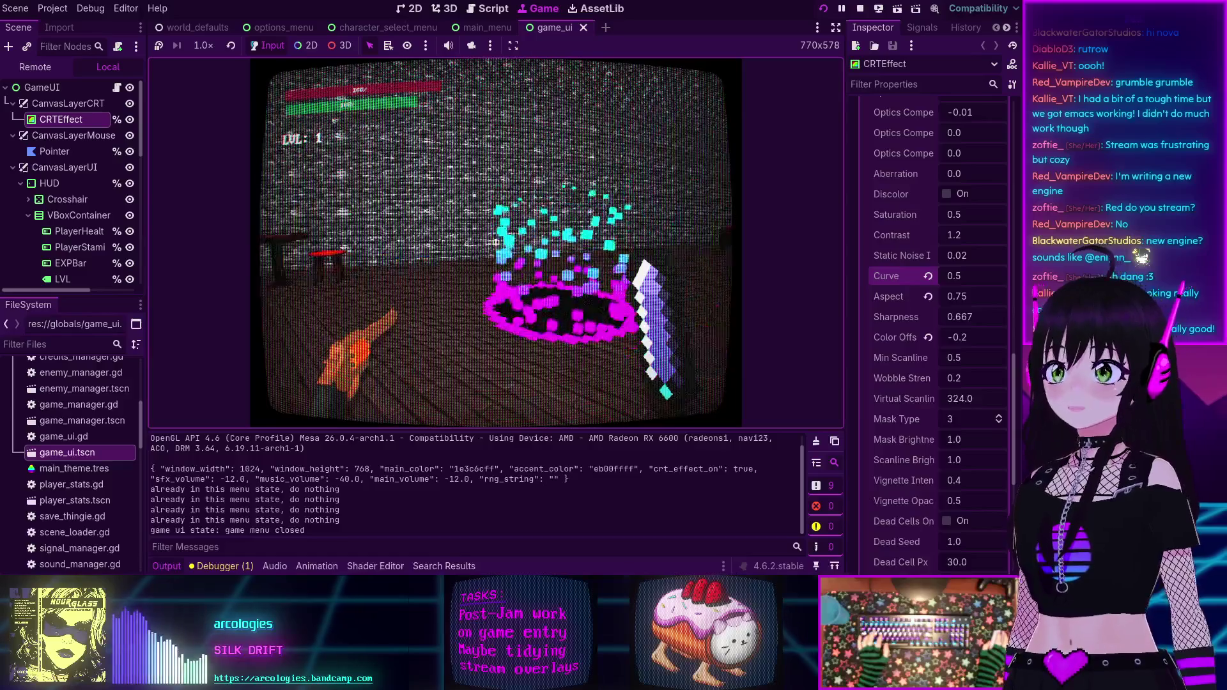
{"action": "key", "text": "d"}
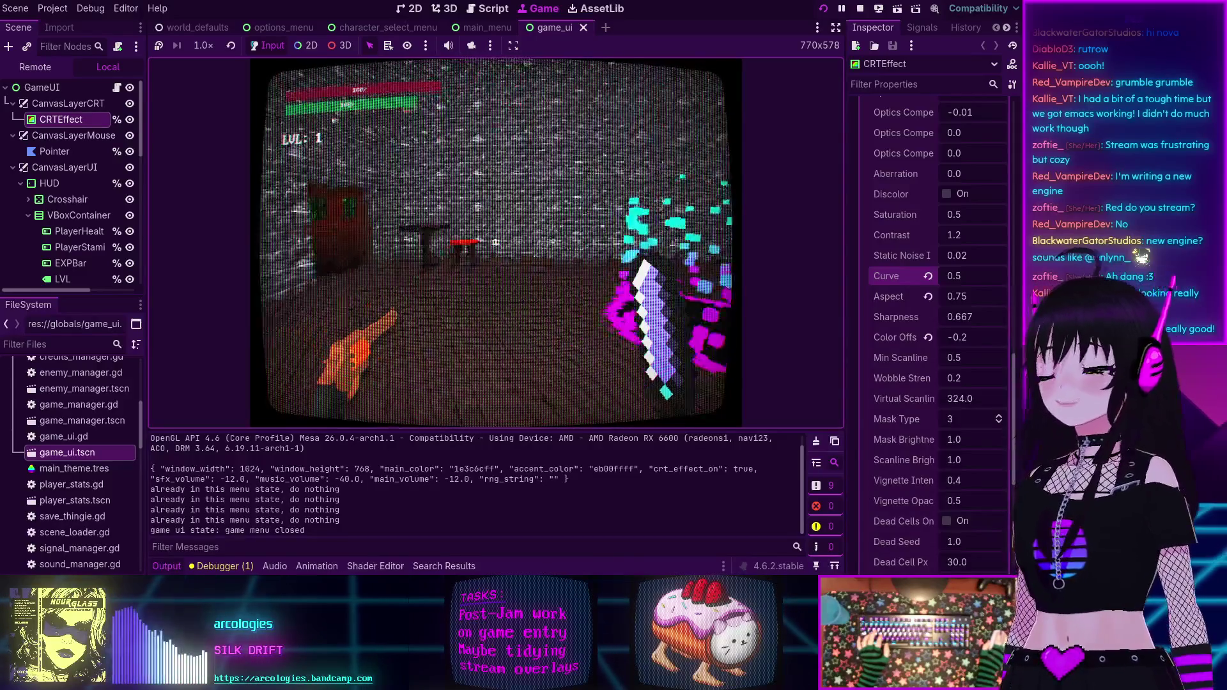
{"action": "key", "text": "a"}
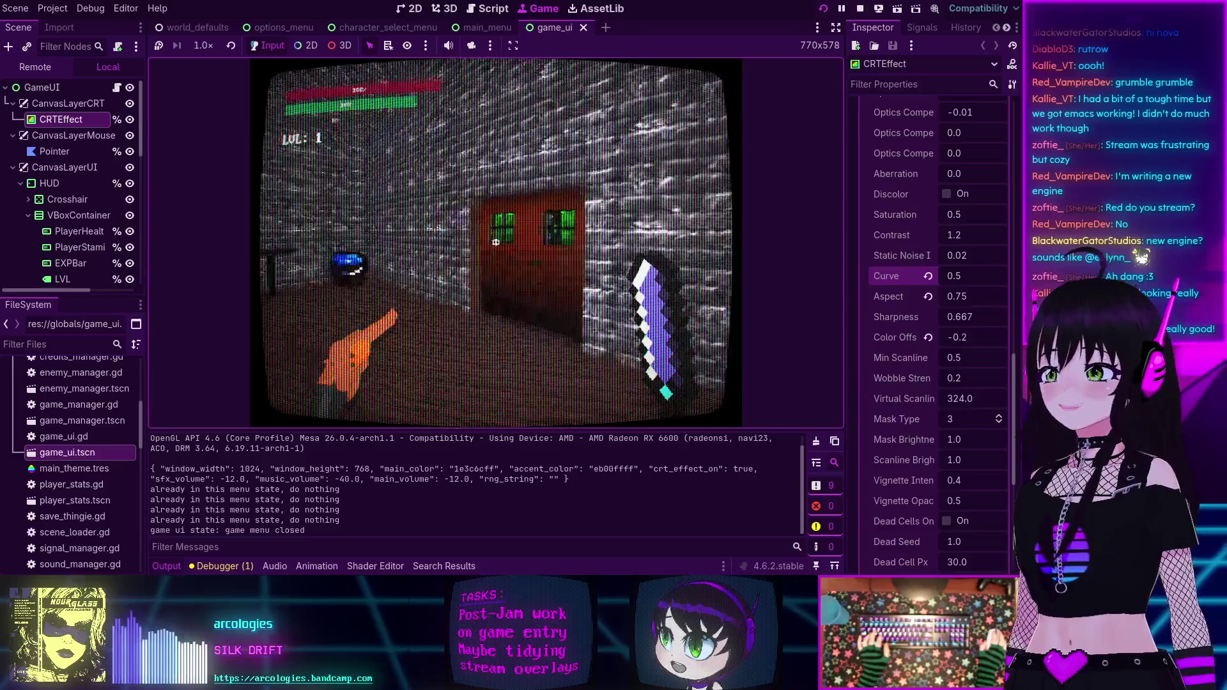
{"action": "key", "text": "w"}
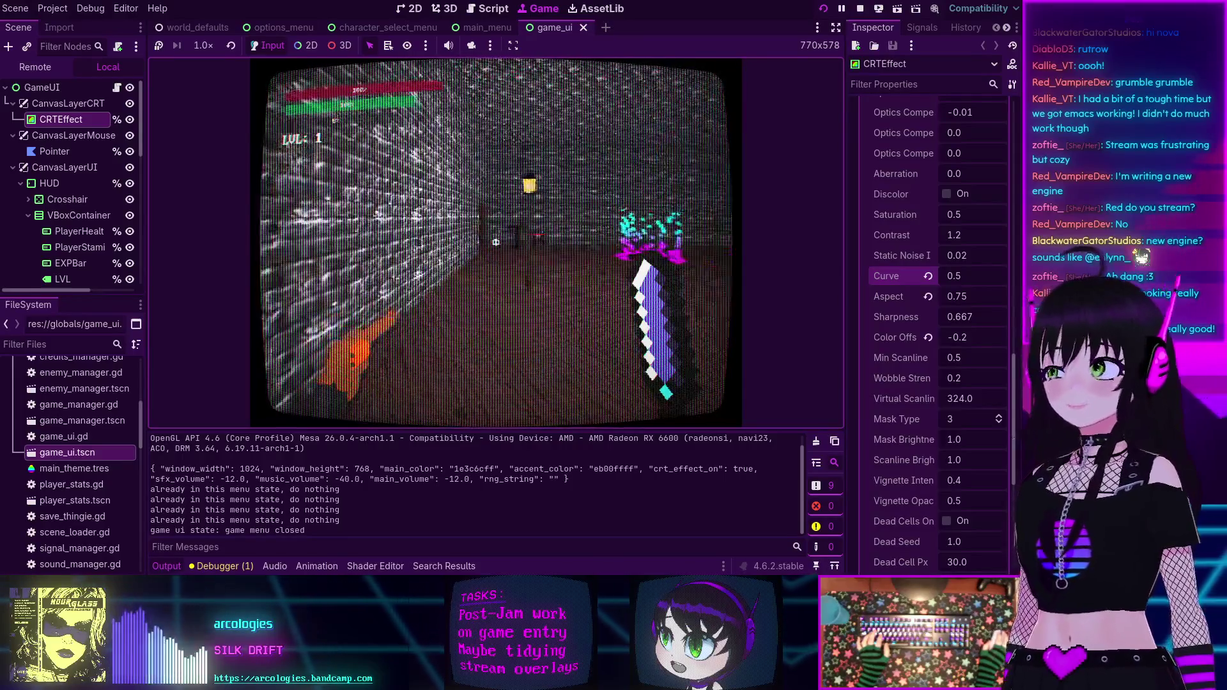
{"action": "key", "text": "d"}
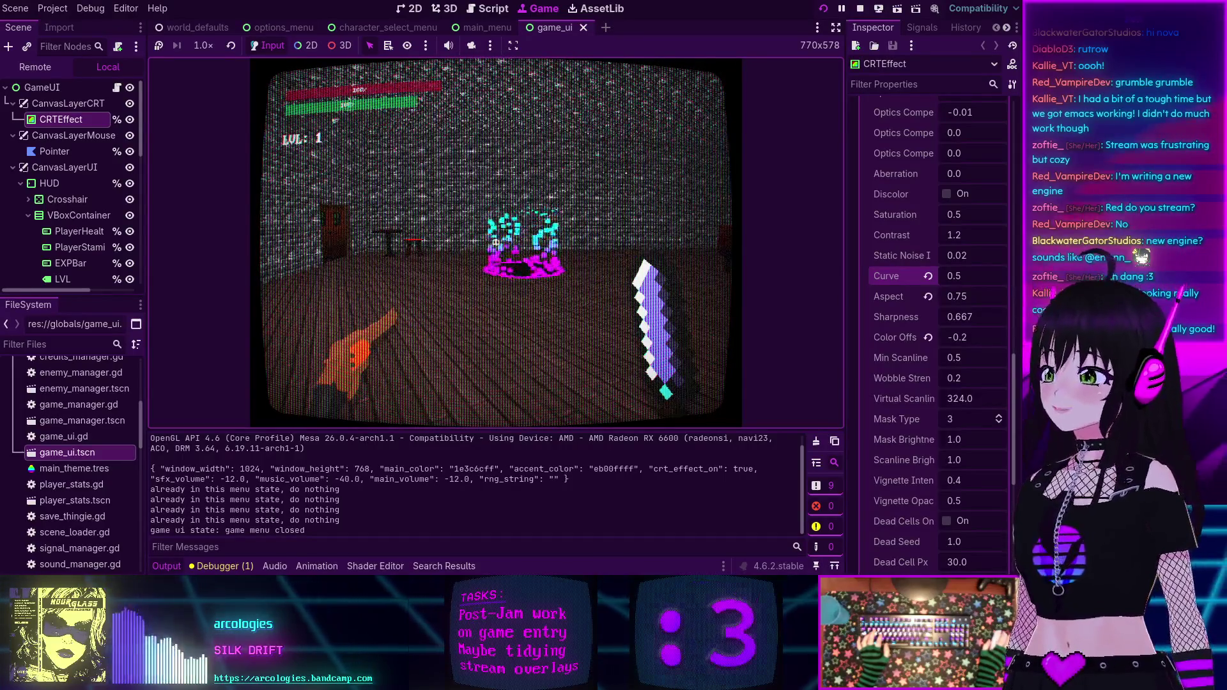
{"action": "key", "text": "w"}
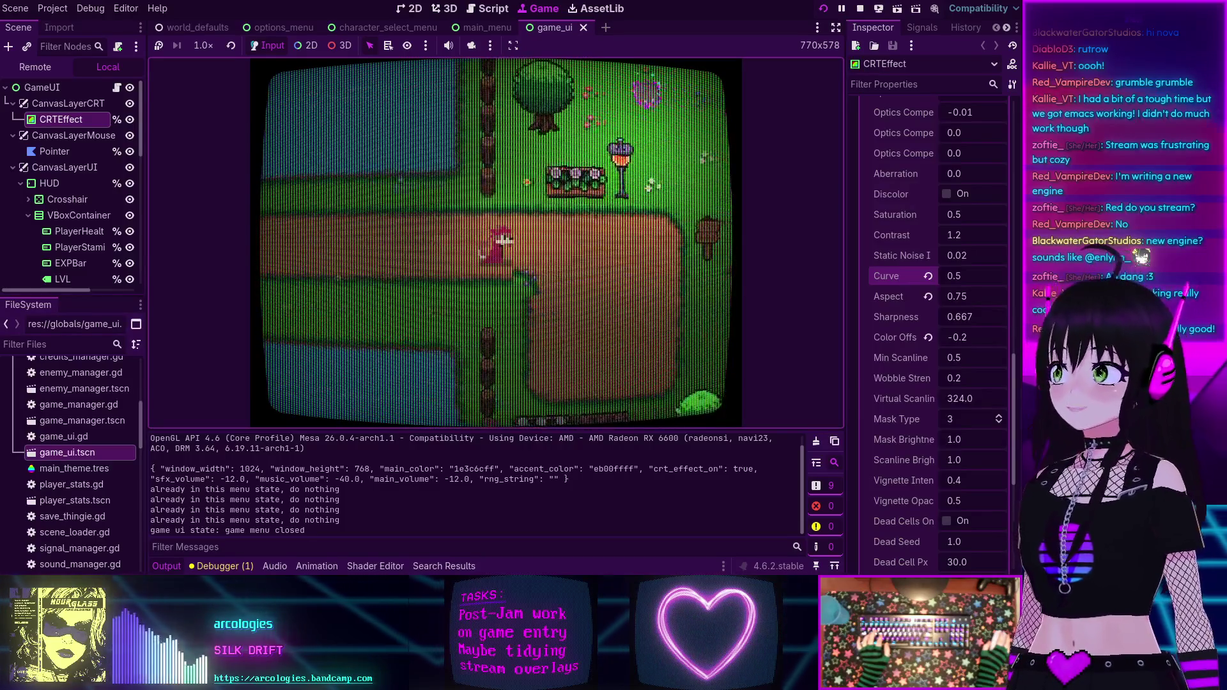
- Walk to the signpost, head north to the entrance, and enter Level Two with E
{"action": "key", "text": "d"}
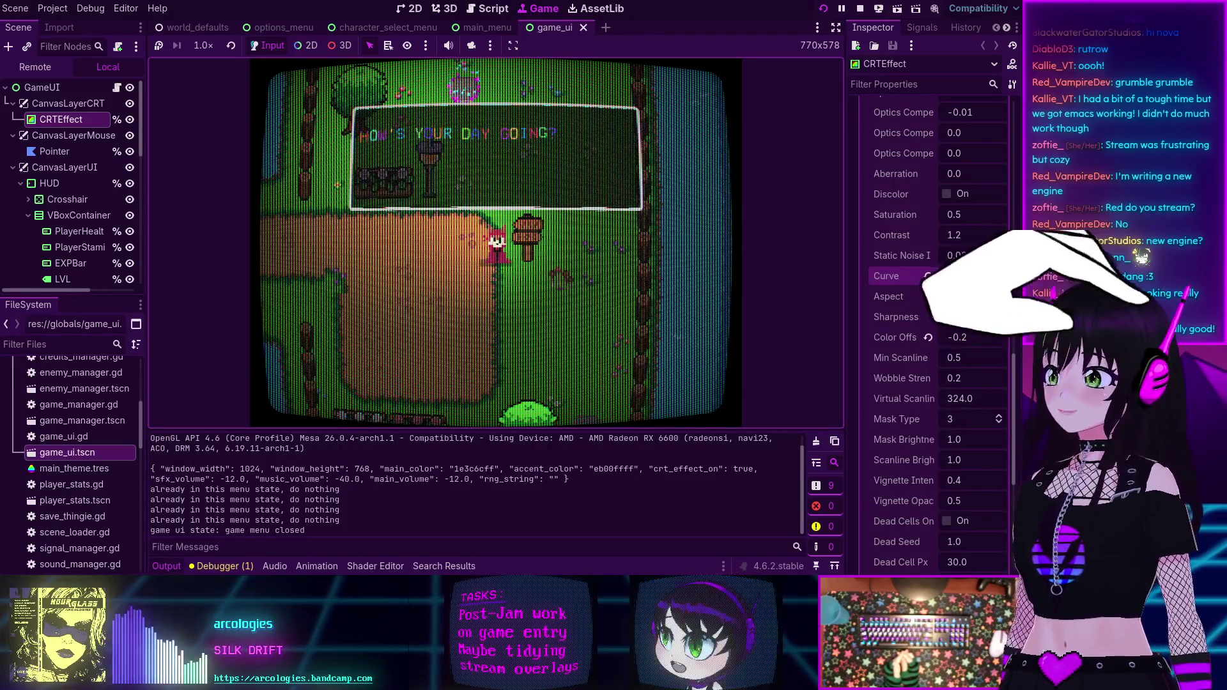
{"action": "key", "text": "Return"}
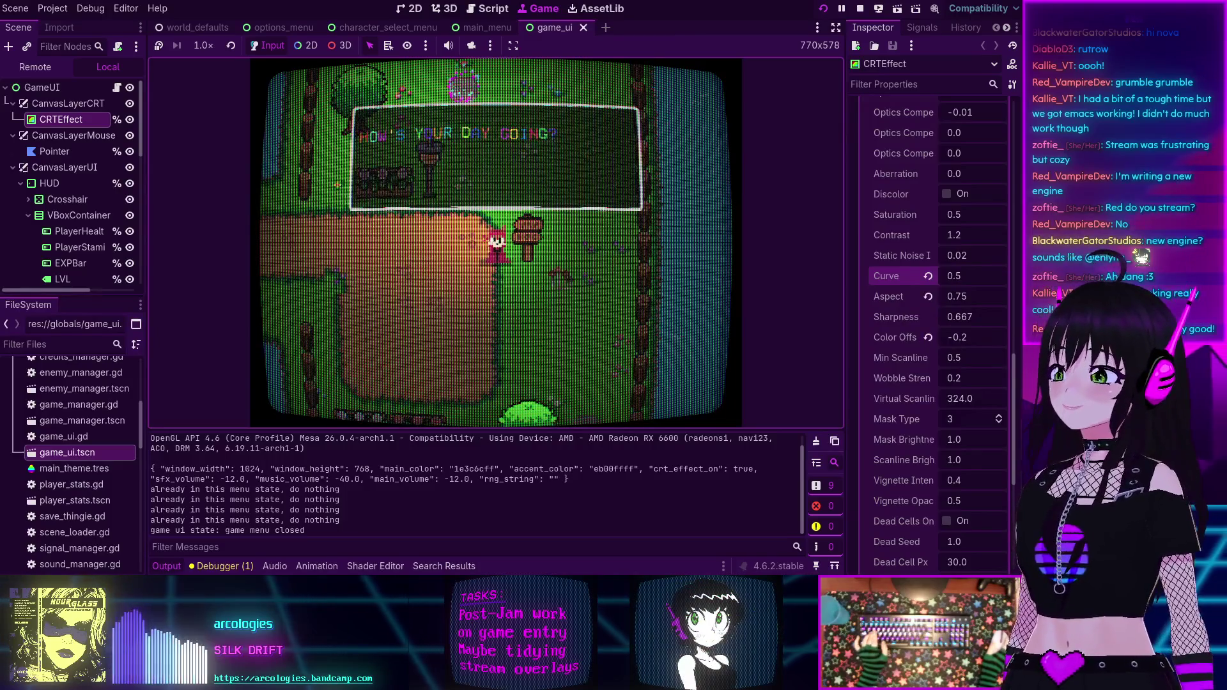
{"action": "key", "text": "w"}
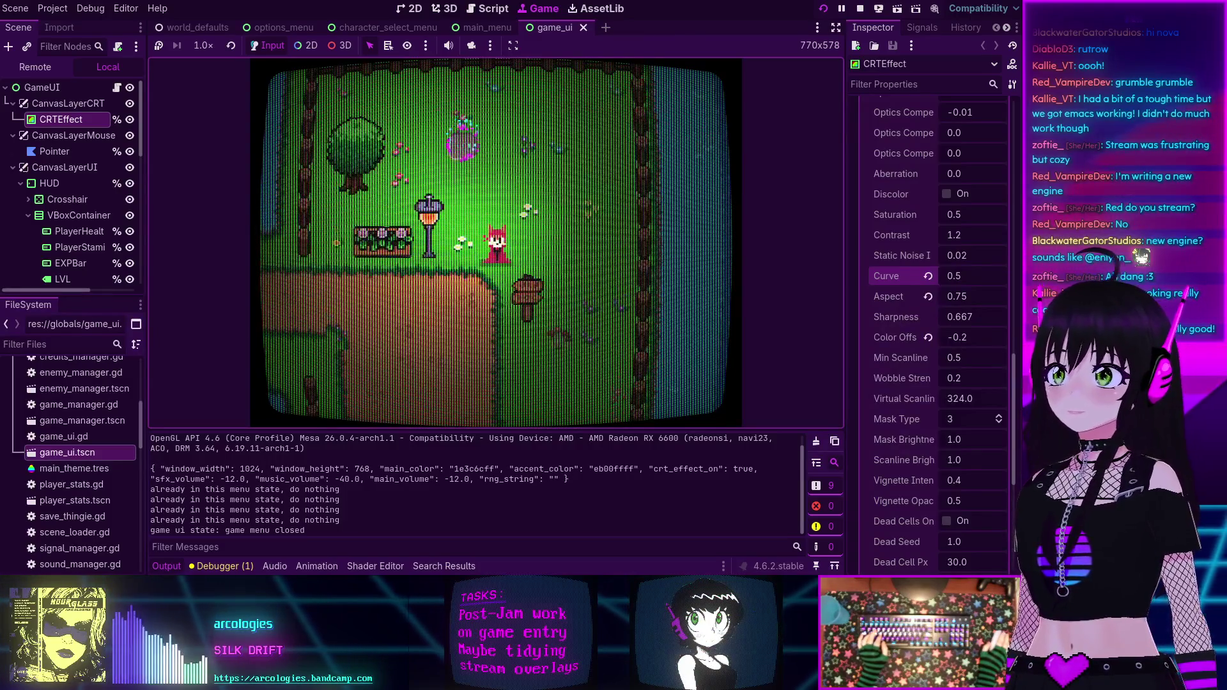
{"action": "key", "text": "e"}
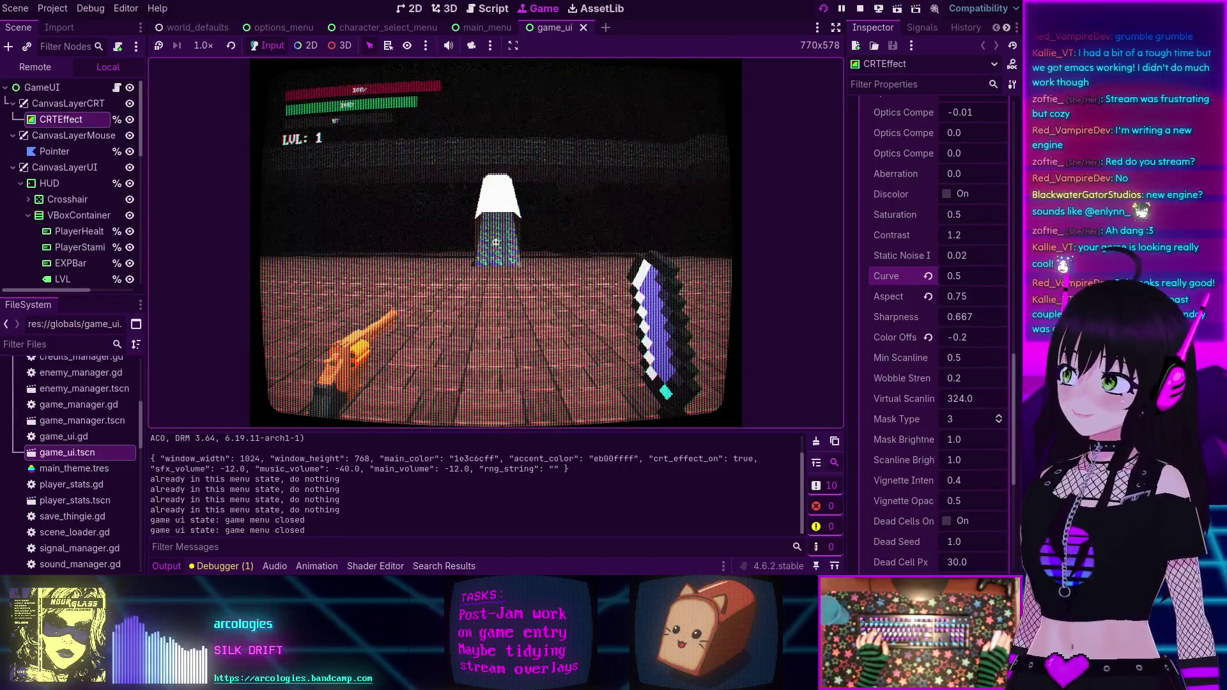
- Stop the running game and change the CRTEffect Curve from 0.5 to 69
{"action": "key", "text": "Escape"}
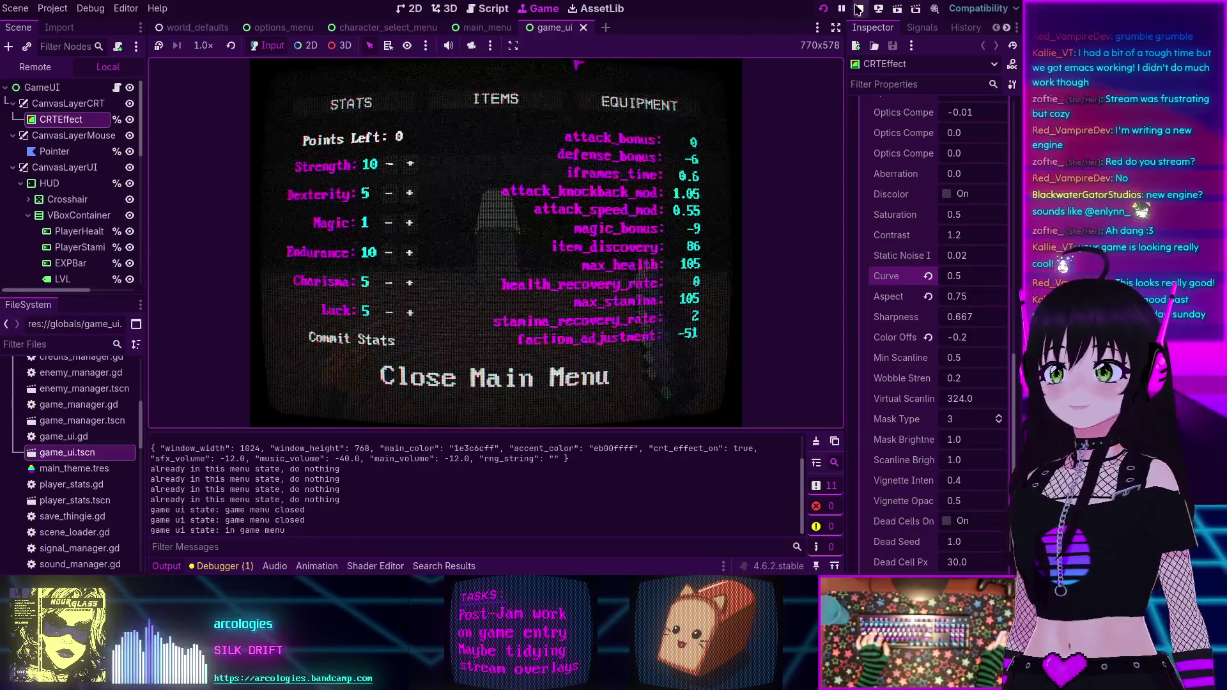
{"action": "left_click", "coordinate": [861, 10]}
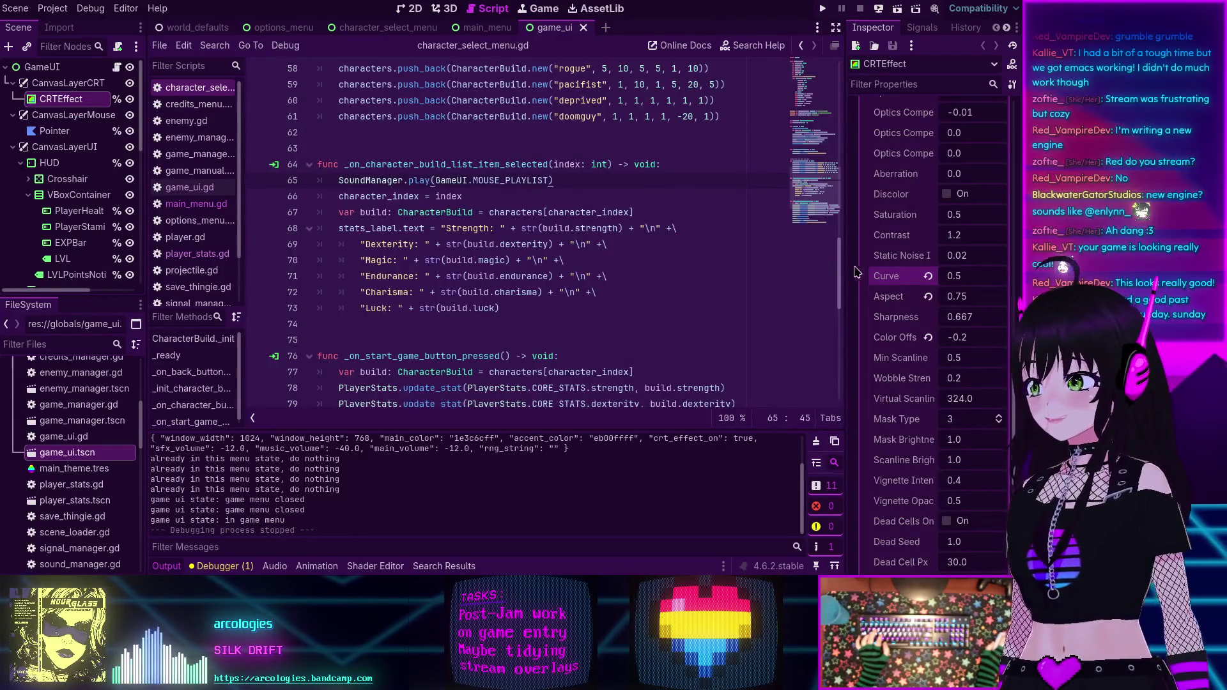
{"action": "left_click", "coordinate": [964, 278]}
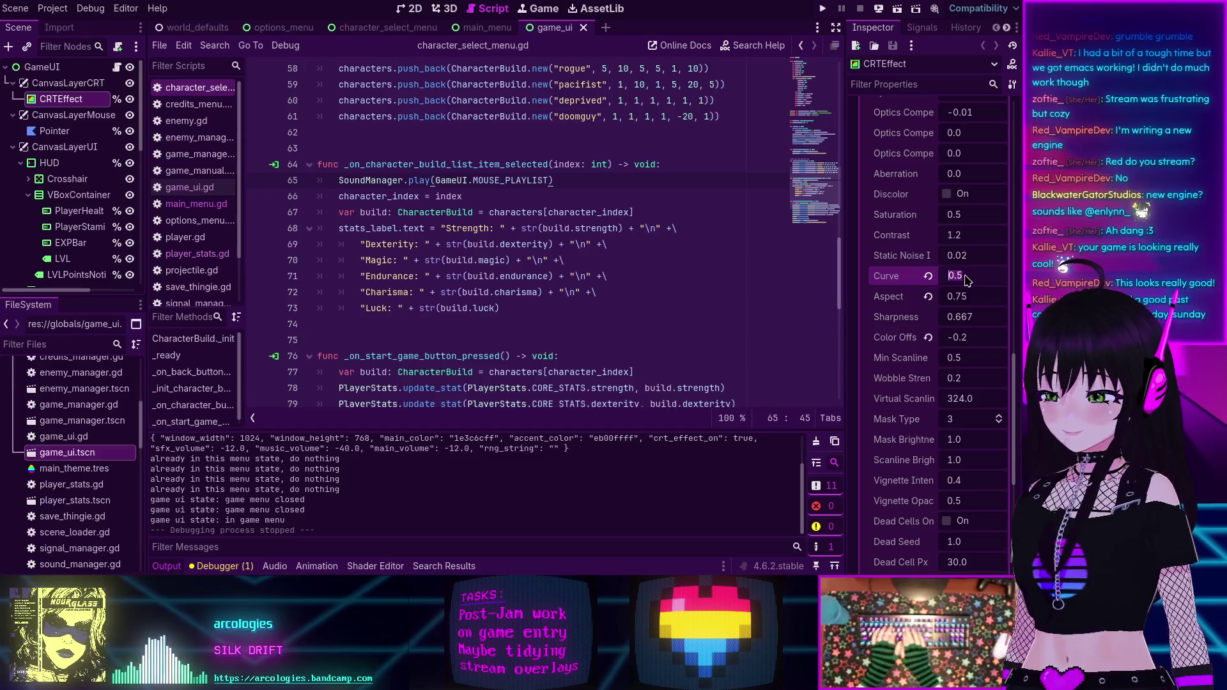
{"action": "type", "text": "69"}
{"action": "key", "text": "Return"}
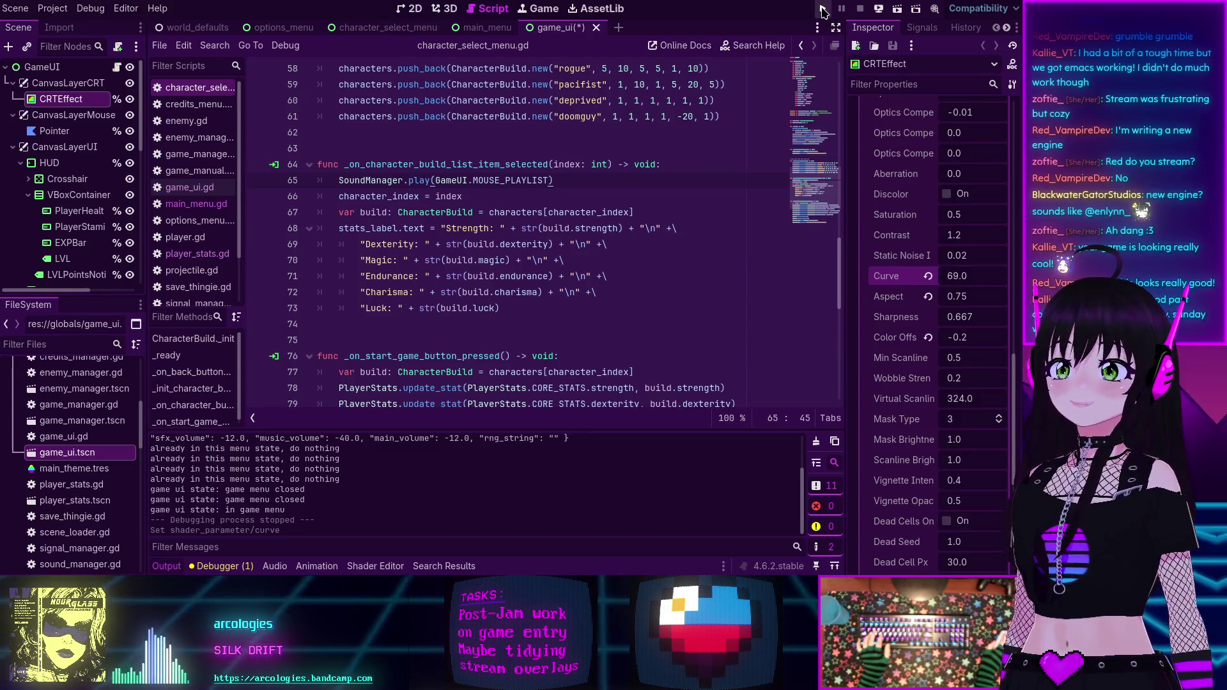
- Run the project to view the heavily warped 69.0 CRT look, closing the in-game menu
{"action": "left_click", "coordinate": [823, 11]}
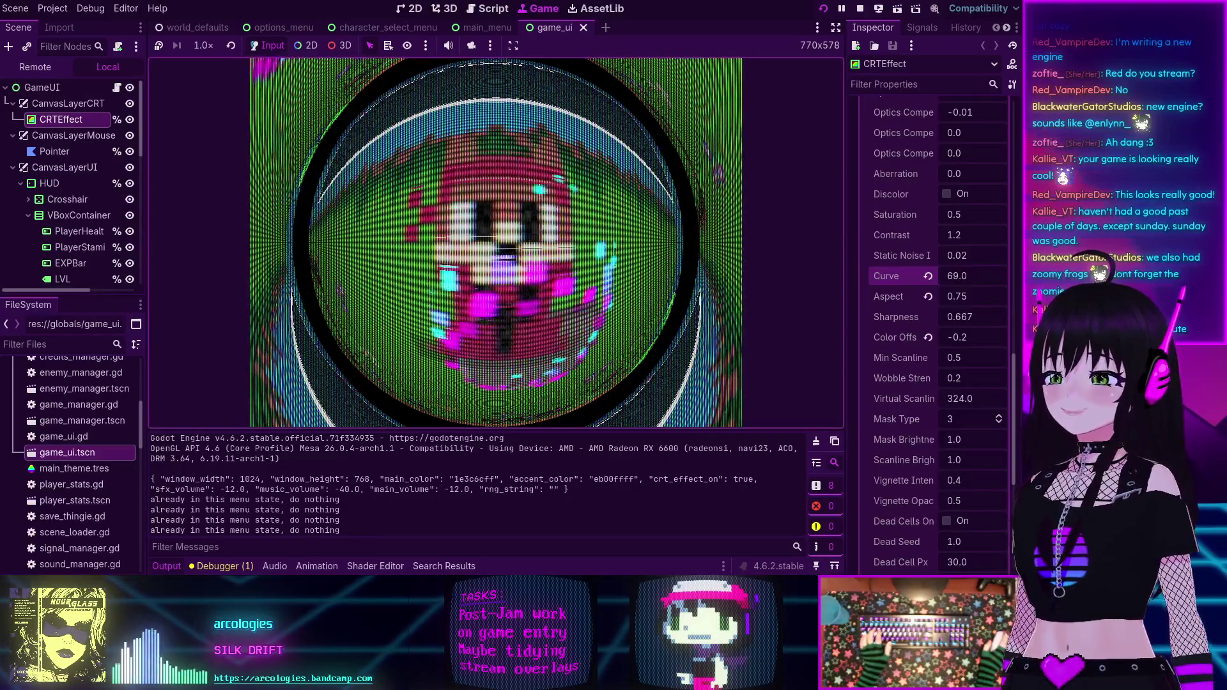
{"action": "key", "text": "Escape"}
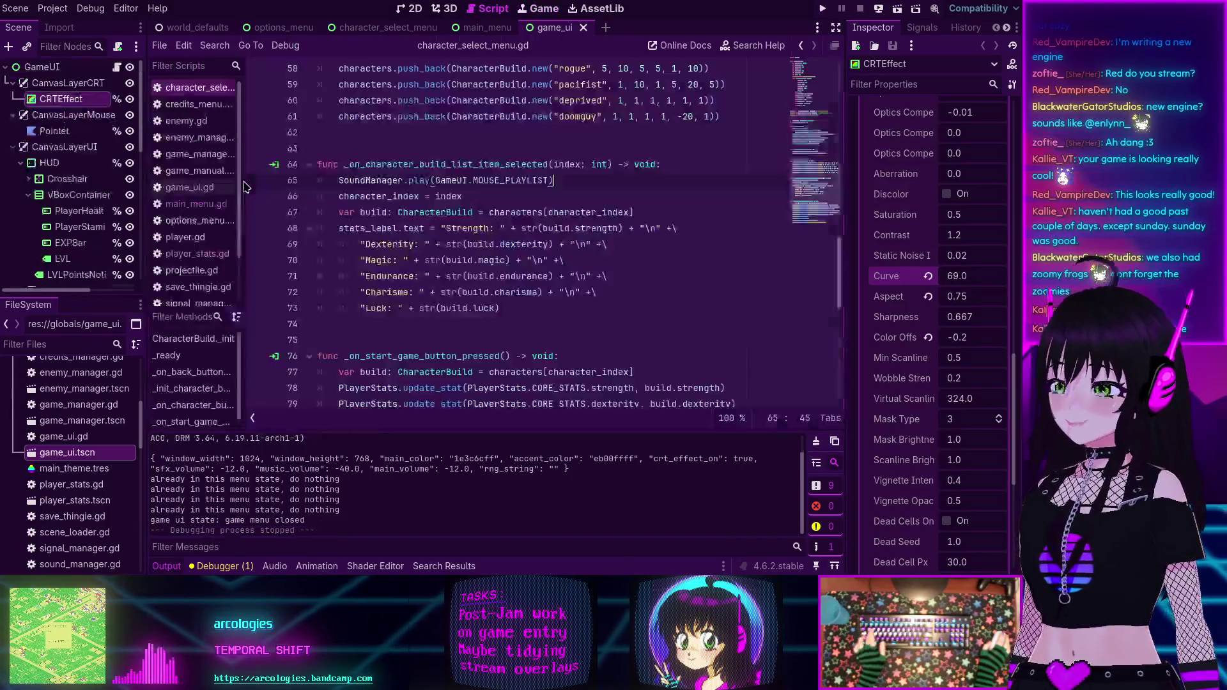
- Stop the game with F8, return the Curve to 0.5, and save game_ui
{"action": "key", "text": "F8"}
{"action": "type", "text": "0.5"}
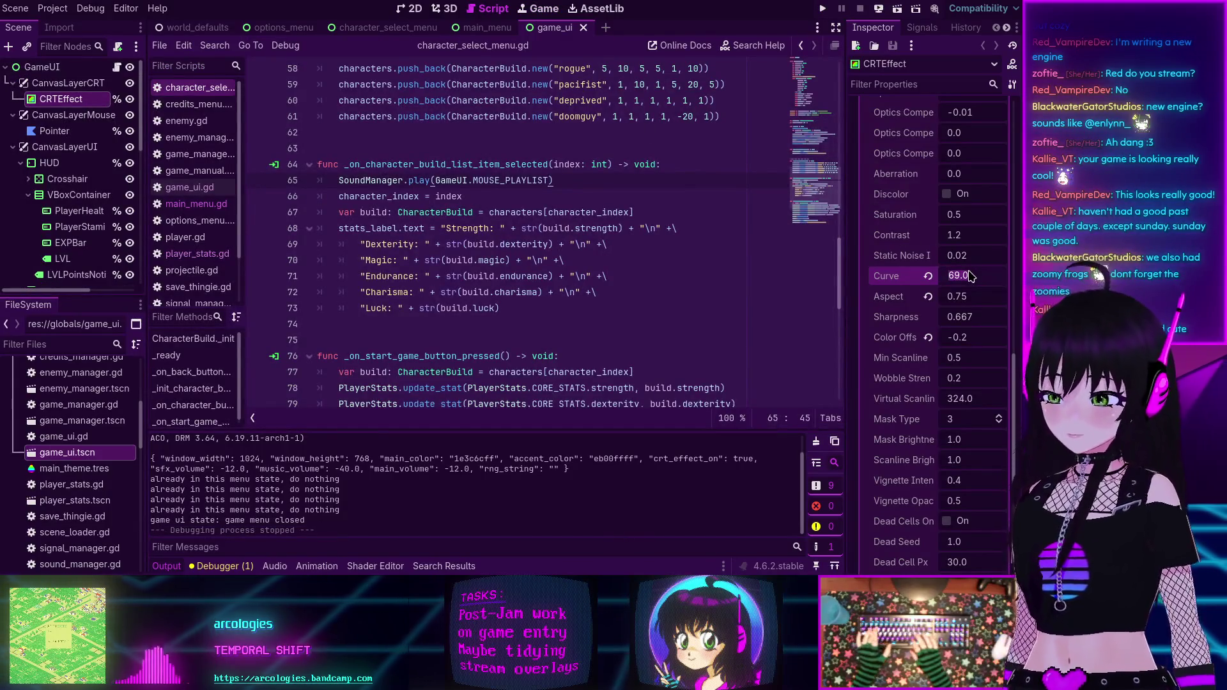
{"action": "key", "text": "Return"}
{"action": "key", "text": "ctrl+s"}
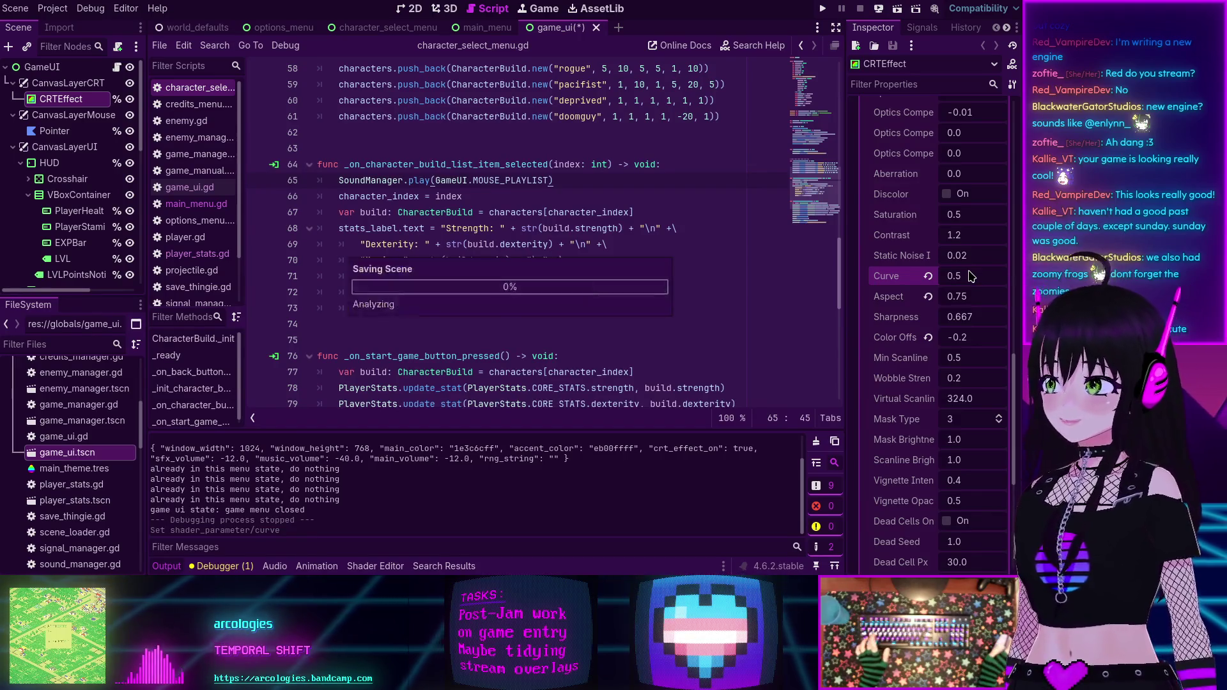